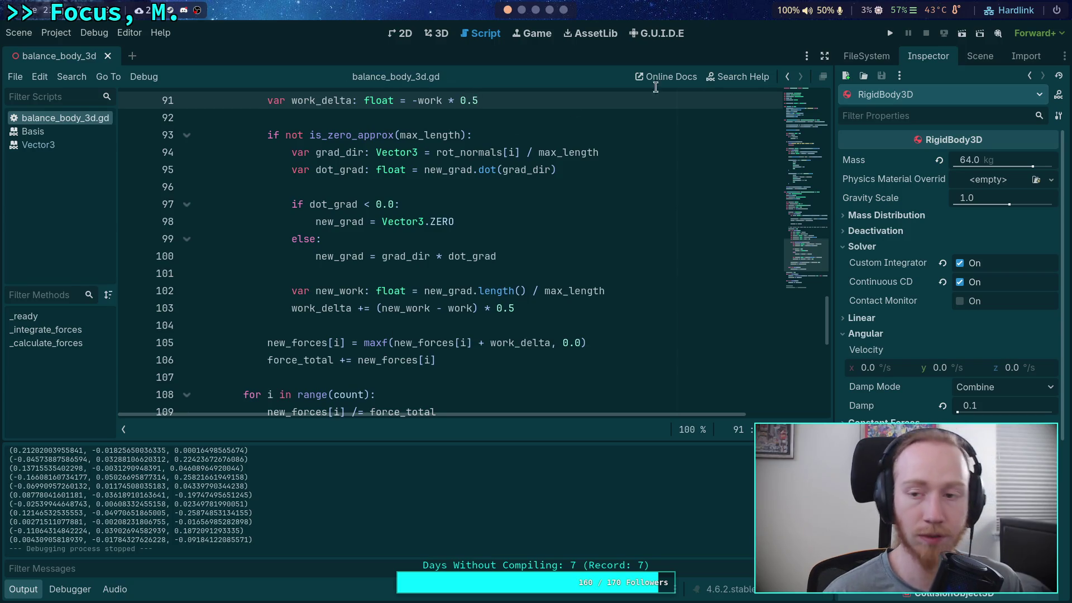
Test-run the balance body, stepping the simulation a few physics ticks with Space, then stop it.
click(891, 33)
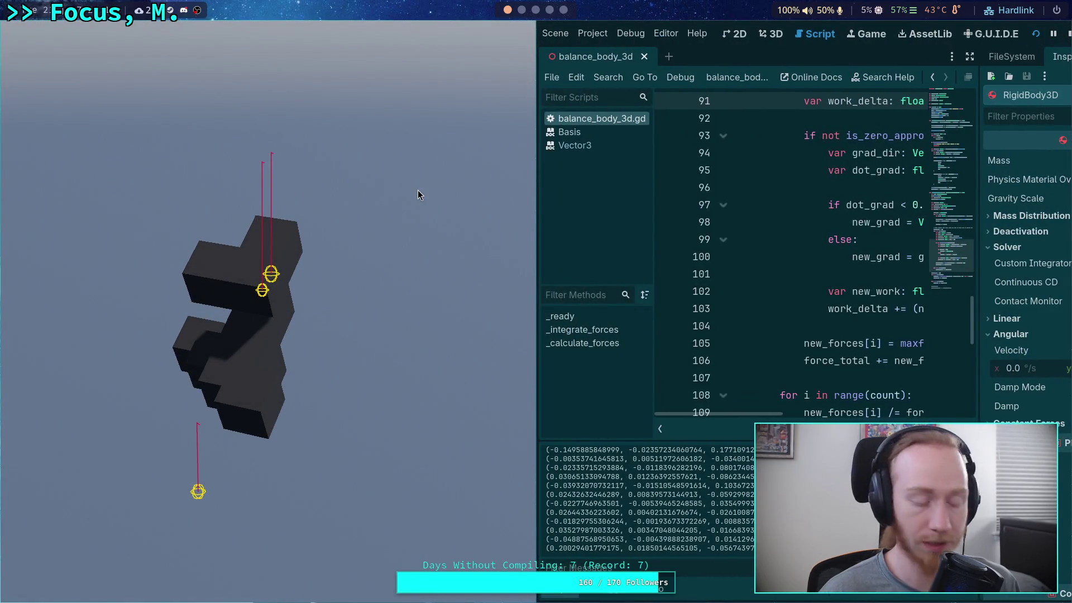
key(space)
key(space)
key(space)
key(space)
key(space)
key(space)
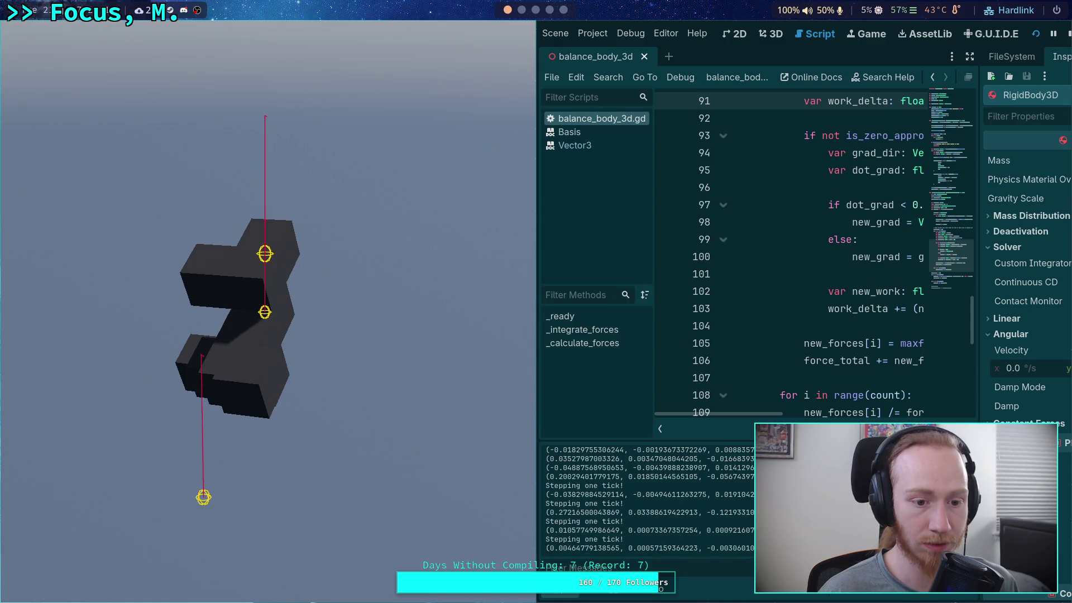
key(space)
key(space)
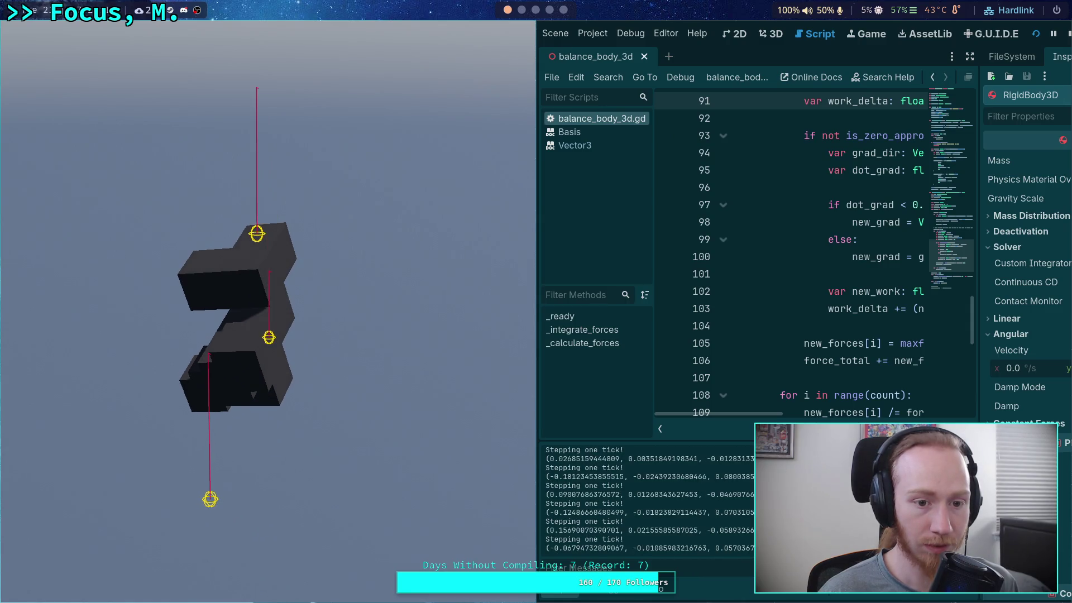
click(1068, 33)
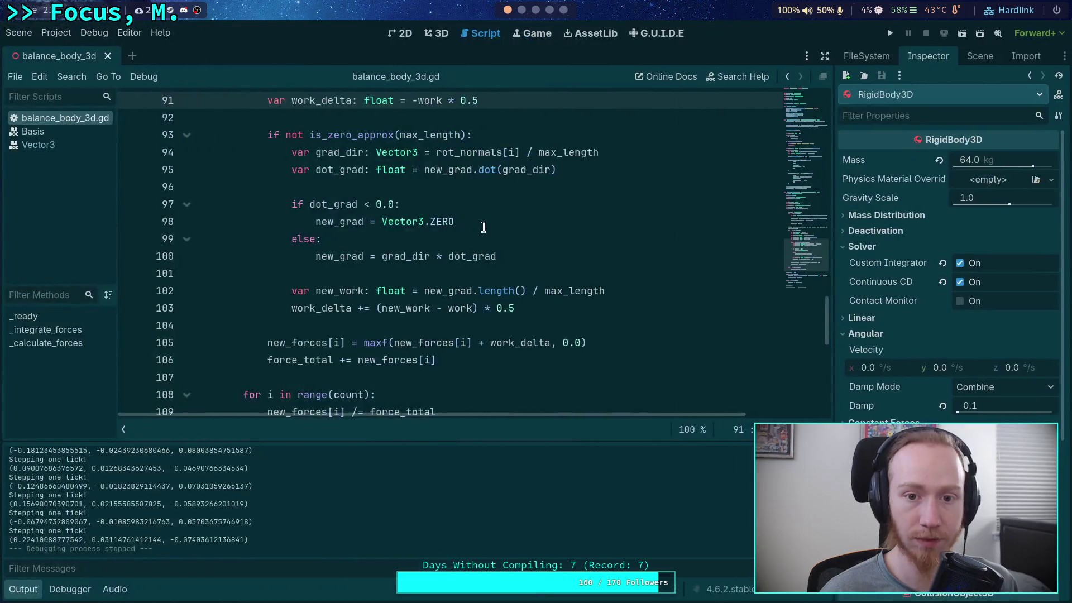
scroll(548, 269, up, 1)
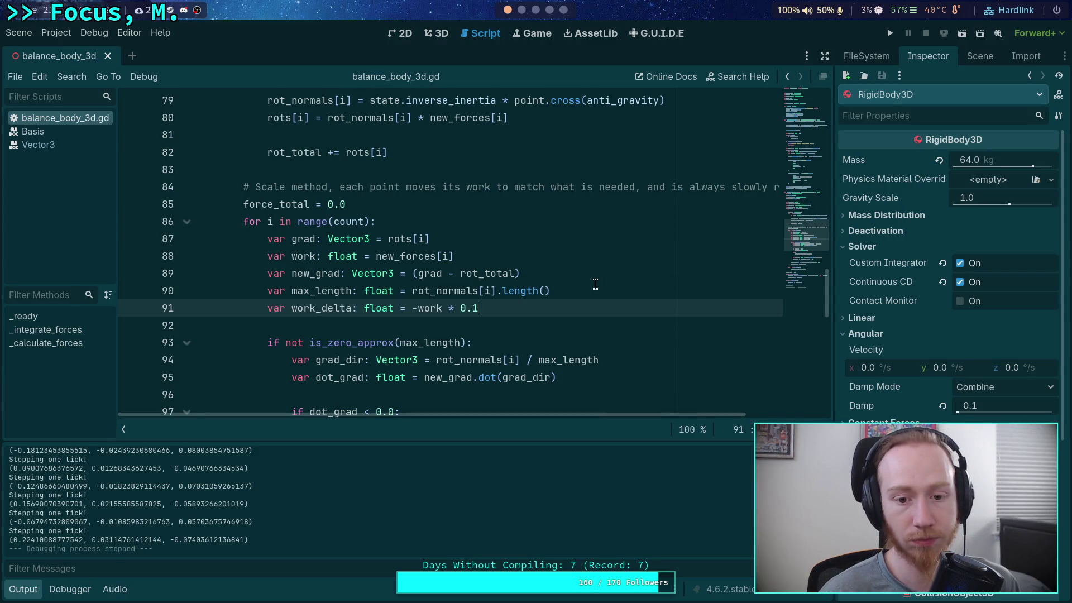
Run the project with the 0.1 factor, watch the body balance, stop it, and return to the 3D view.
scroll(595, 284, up, 4)
scroll(595, 284, up, 2)
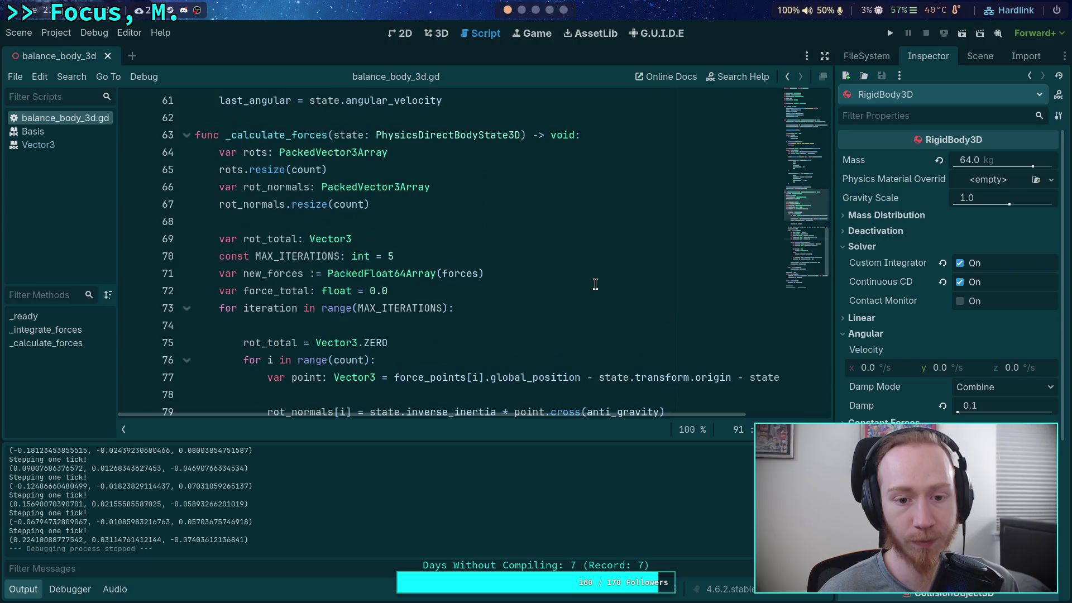
scroll(595, 284, down, 3)
click(890, 33)
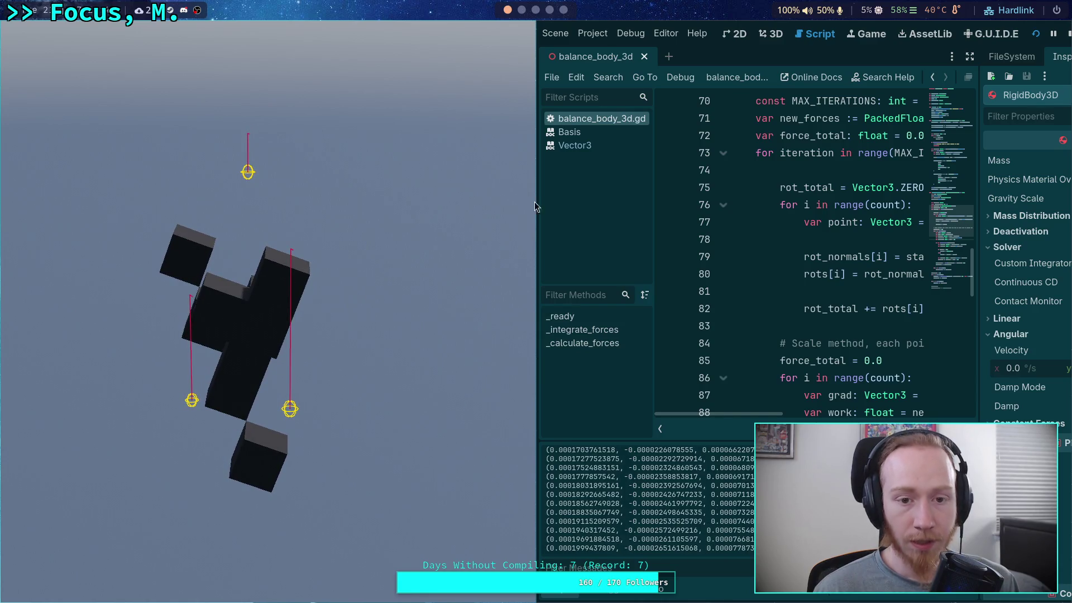
click(1069, 36)
click(442, 34)
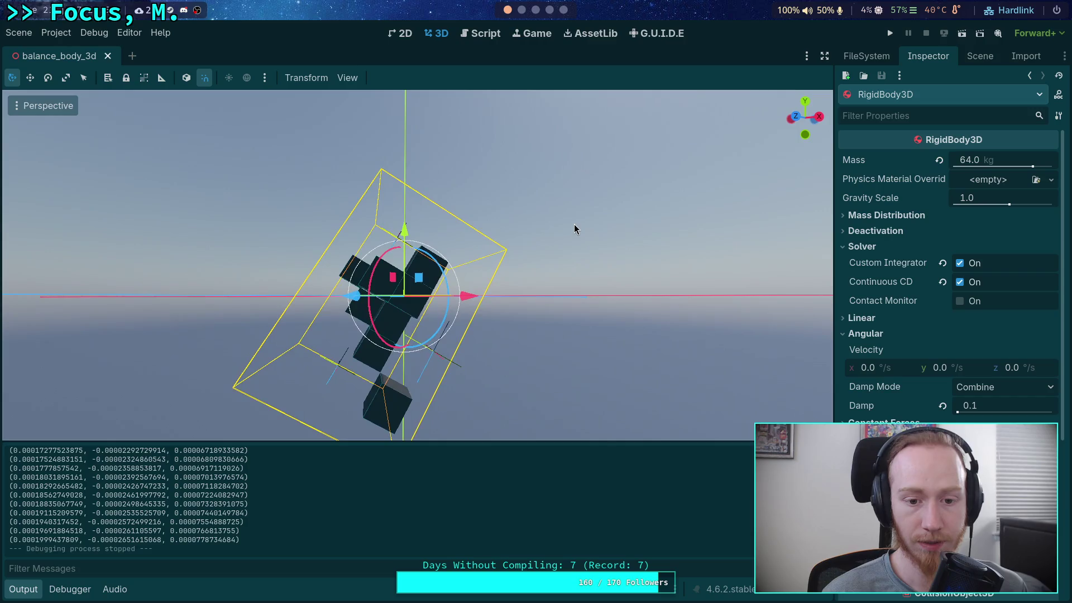
Move ForcePoint3 up and to the left, test-run the scene, then undo the move.
click(338, 374)
drag(418, 369, 524, 413)
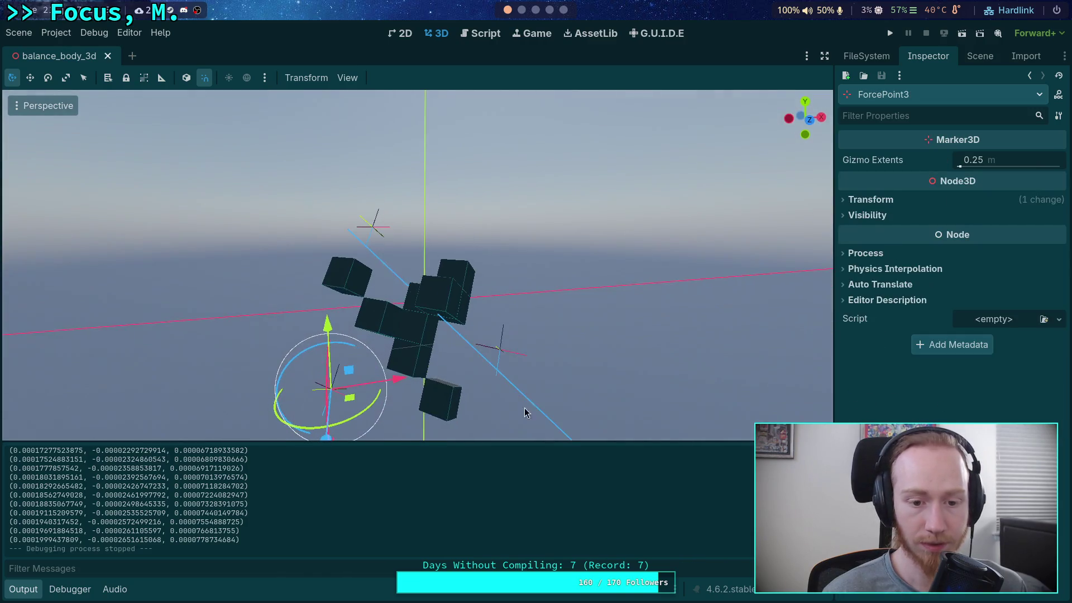
drag(327, 210, 339, 265)
drag(346, 365, 320, 346)
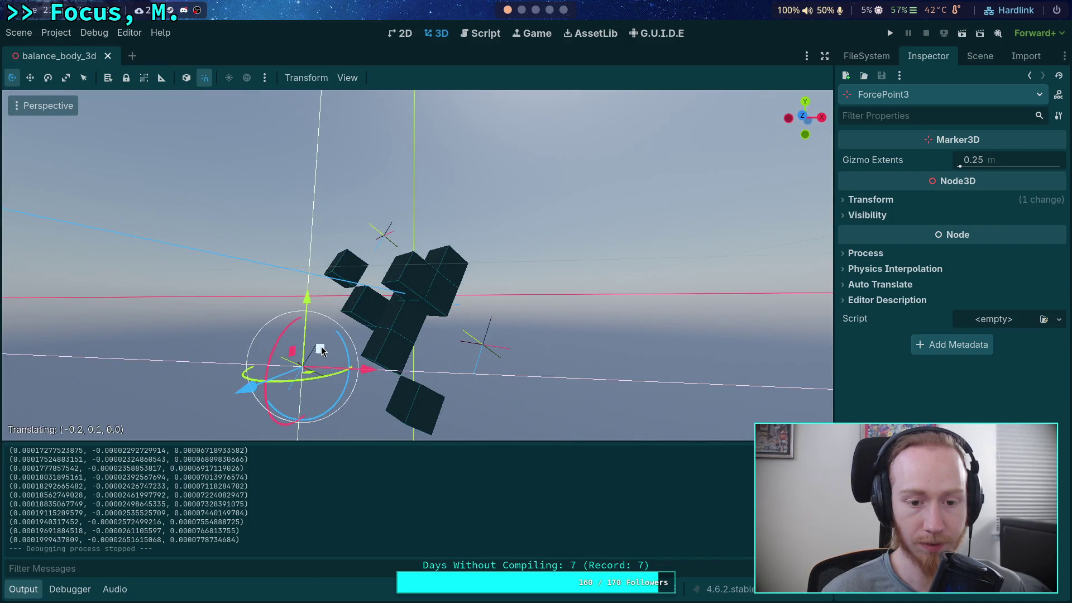
mouse_move(443, 311)
mouse_down()
mouse_move(477, 337)
mouse_move(423, 330)
mouse_move(437, 402)
mouse_up()
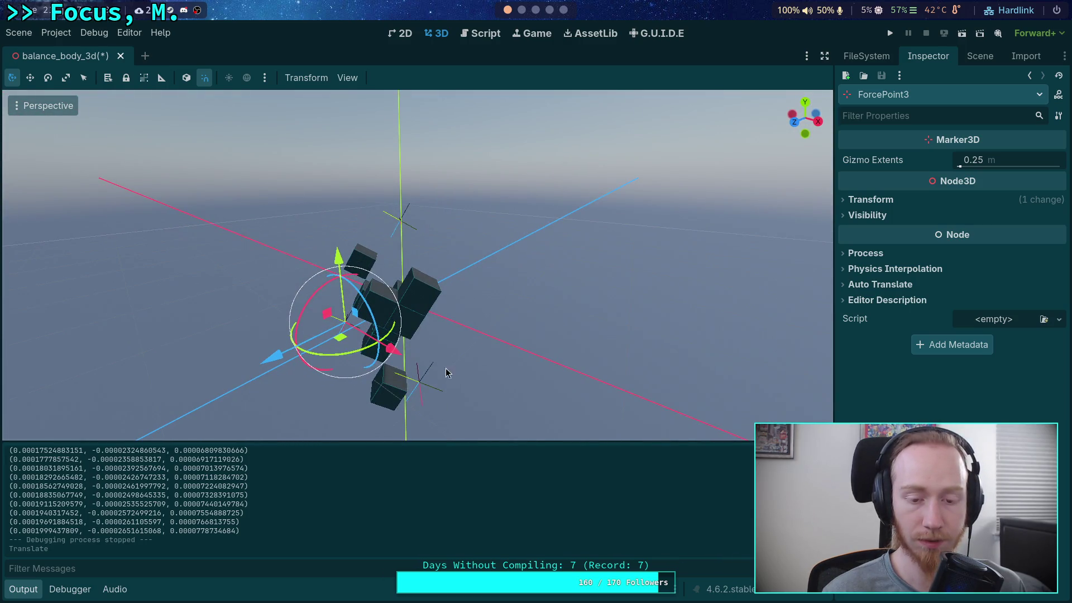
click(891, 34)
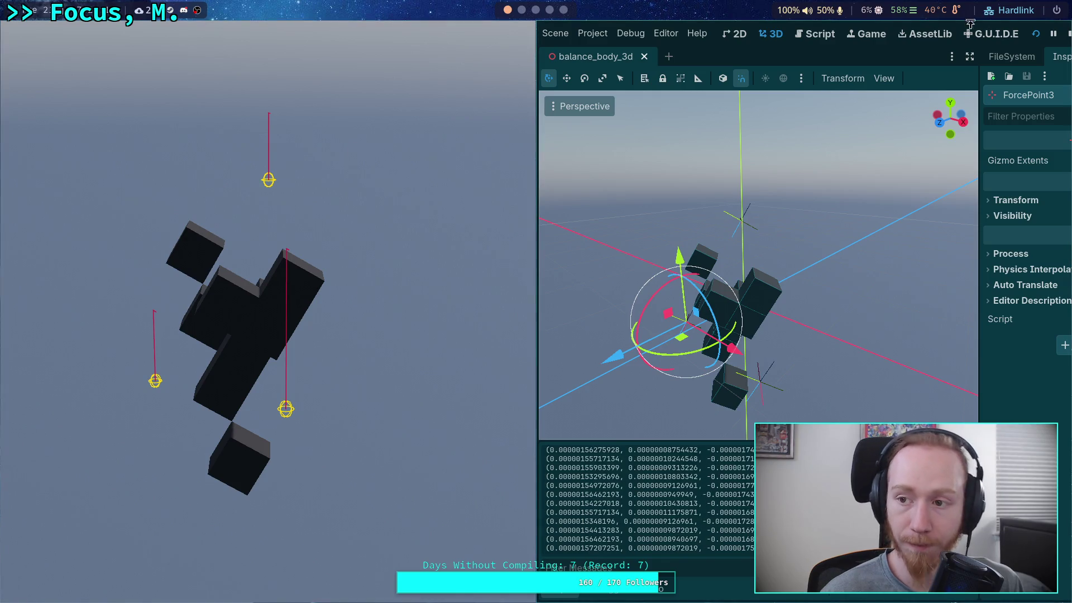
click(1067, 34)
key(ctrl+z)
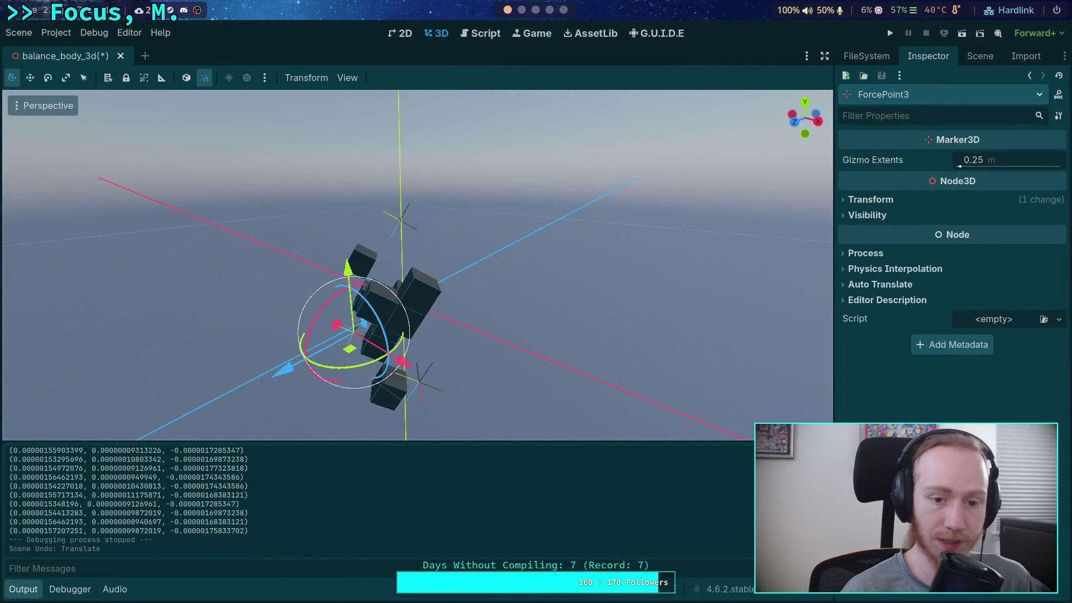
Duplicate ForcePoint3 in the Scene dock to create ForcePoint4.
mouse_move(376, 272)
mouse_down()
mouse_move(508, 265)
mouse_move(548, 245)
mouse_up()
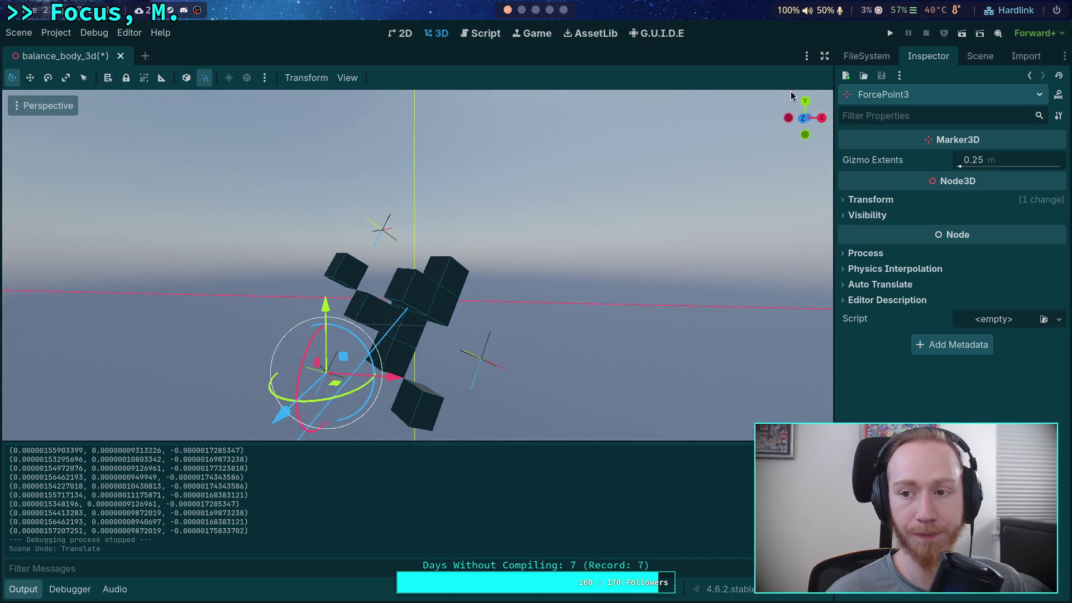
click(978, 57)
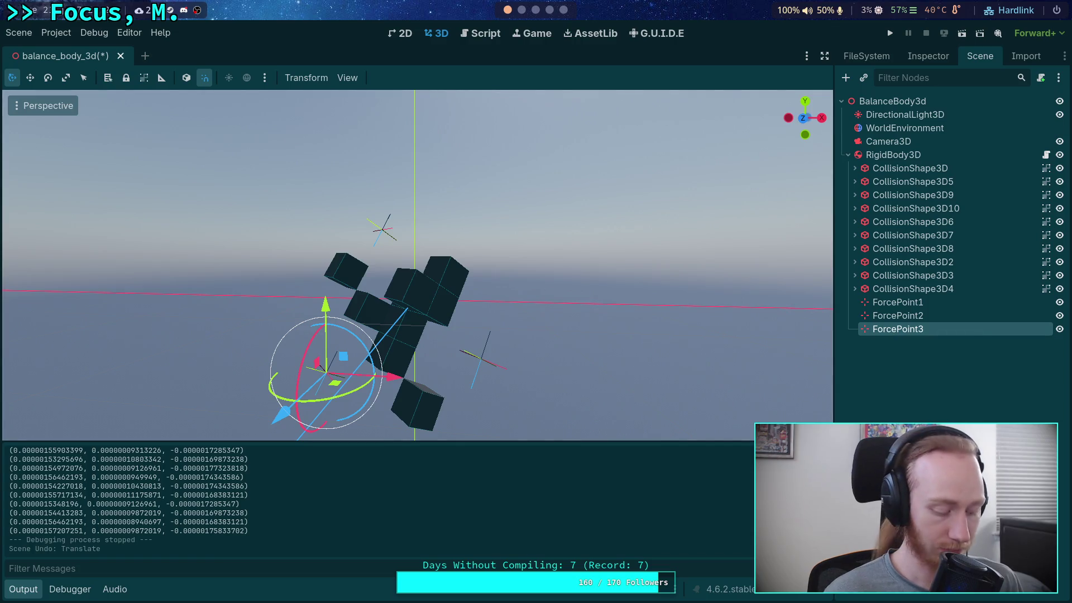
key(ctrl+d)
mouse_move(541, 317)
mouse_down()
mouse_move(477, 319)
mouse_move(598, 316)
mouse_move(467, 334)
mouse_up()
Clear the RigidBody3D rotation with Alt+E, collapsing the Angular and Axis Lock properties.
click(894, 154)
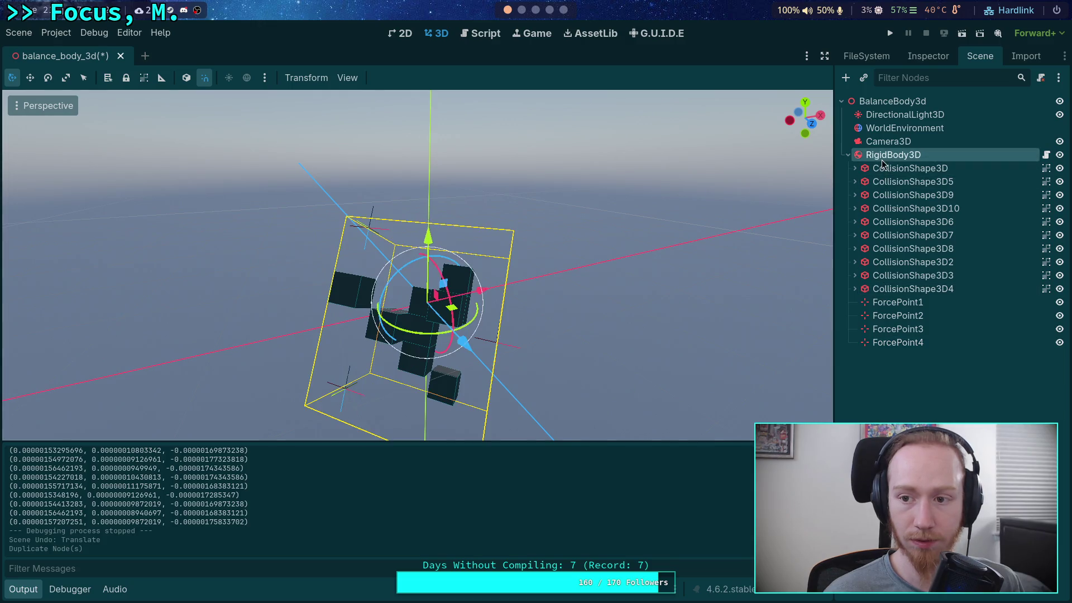
click(917, 57)
scroll(946, 393, down, 5)
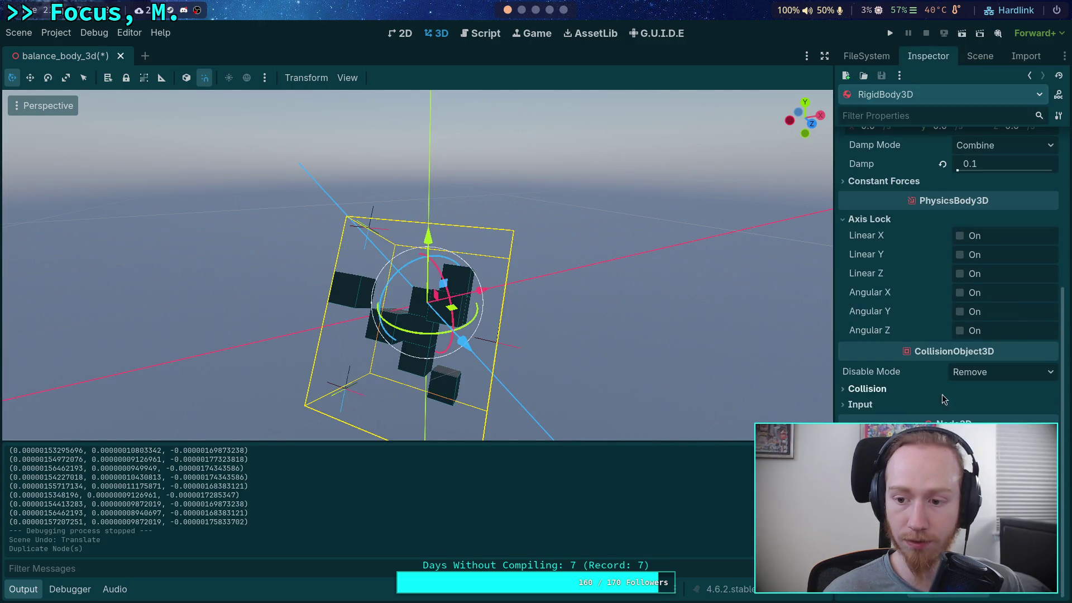
scroll(944, 396, up, 4)
click(860, 273)
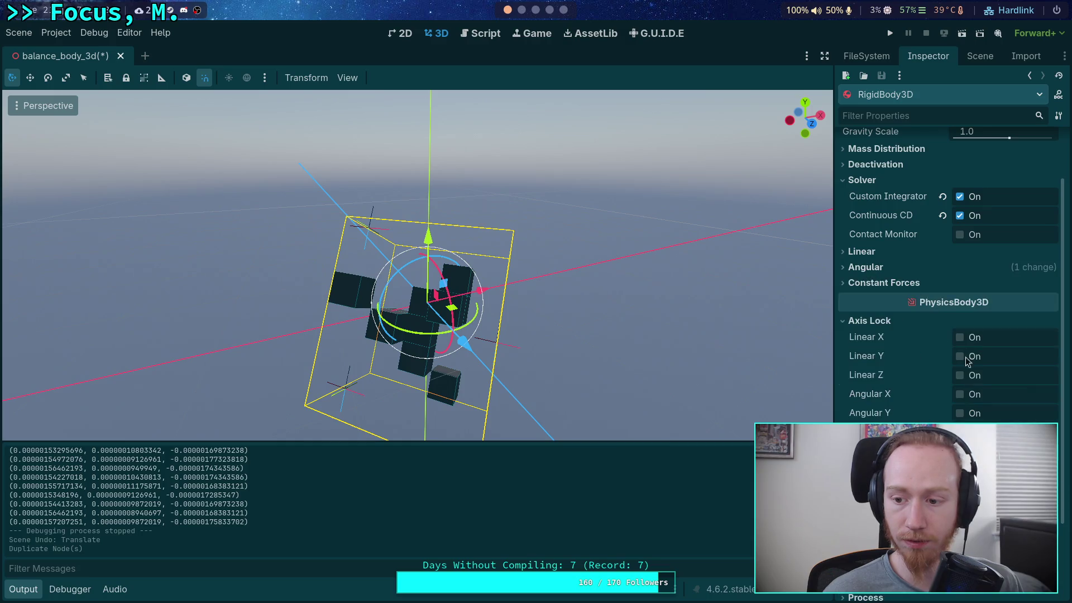
click(857, 323)
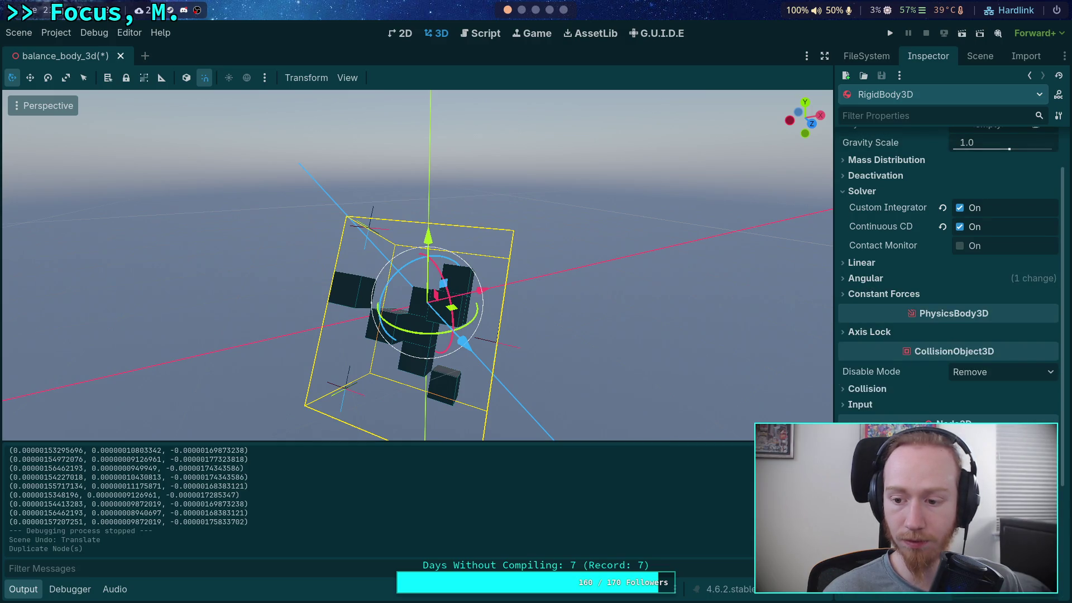
key(alt+e)
drag(553, 316, 591, 291)
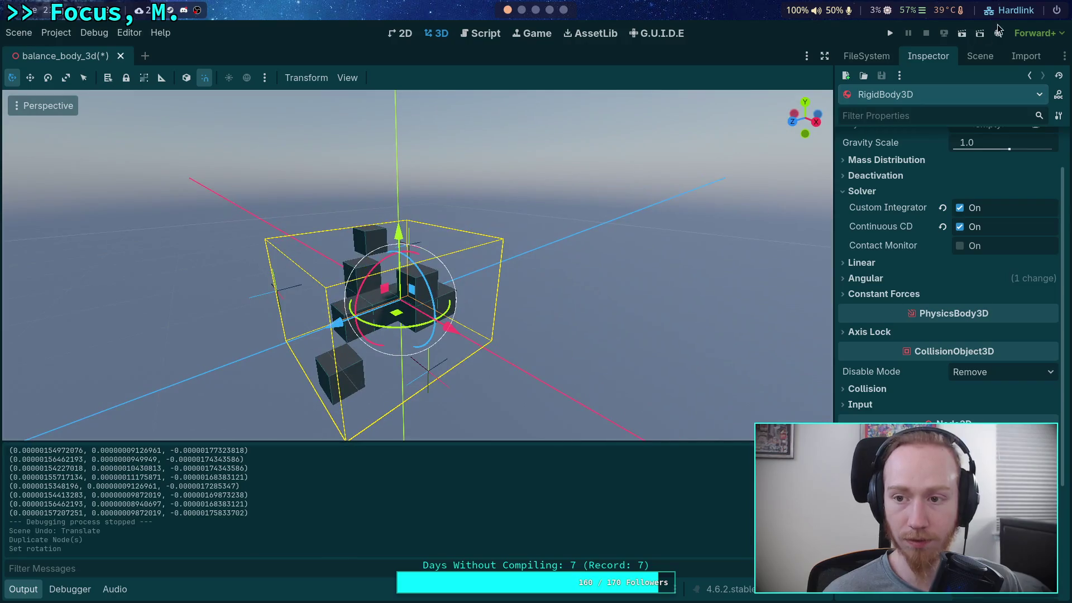
Move ForcePoint4 out to the side of the body and run the project with four force points.
click(980, 56)
click(898, 342)
mouse_move(434, 244)
mouse_down()
mouse_move(454, 287)
mouse_move(280, 340)
mouse_move(499, 295)
mouse_move(621, 337)
mouse_move(406, 199)
mouse_move(475, 184)
mouse_up()
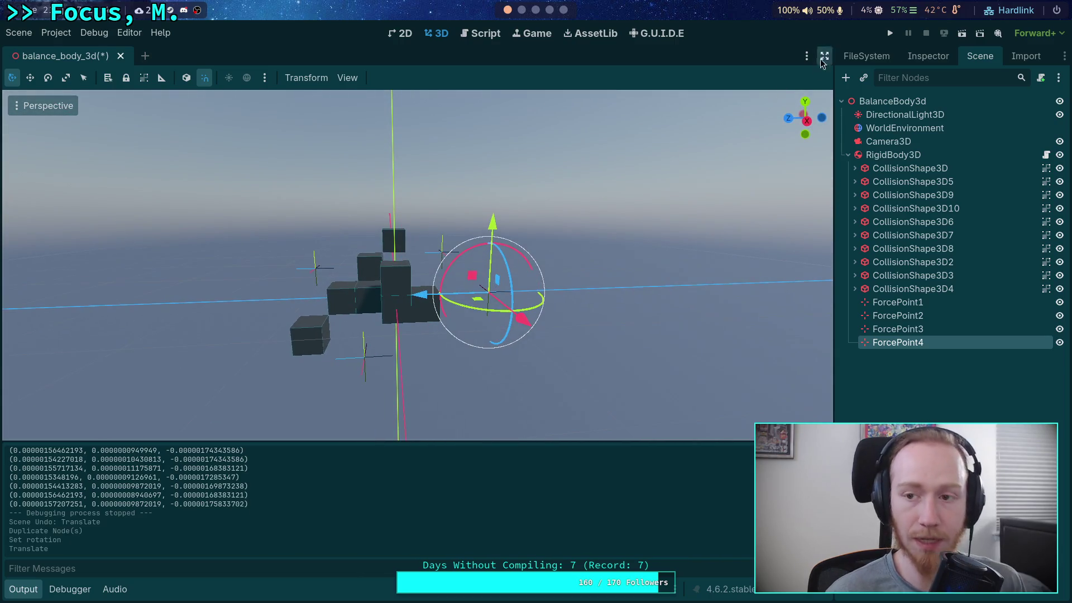
click(891, 33)
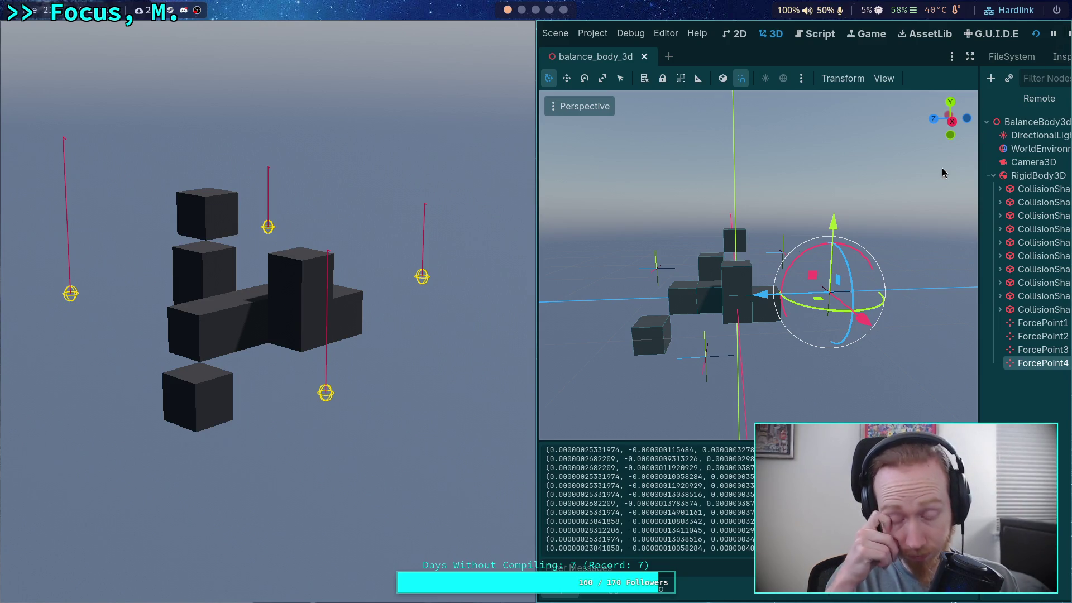
Move ForcePoint3 down and to the right, then save and test-run the scene.
click(1069, 34)
drag(524, 241, 351, 355)
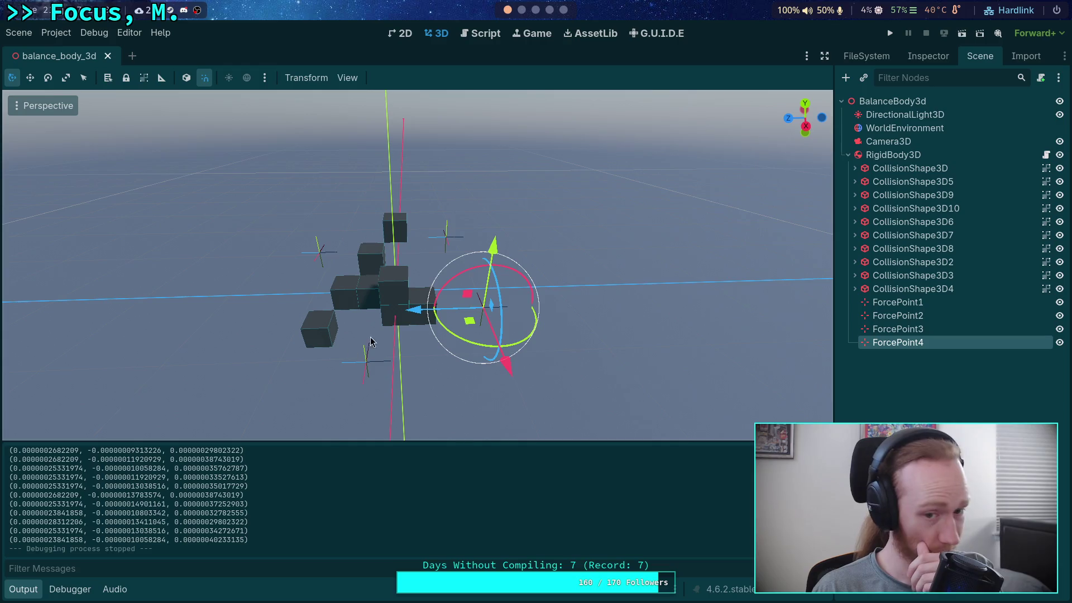
mouse_move(442, 263)
mouse_down()
mouse_move(408, 206)
mouse_move(467, 282)
mouse_move(503, 234)
mouse_move(447, 269)
mouse_move(373, 364)
mouse_move(399, 371)
mouse_move(295, 293)
mouse_up()
click(367, 368)
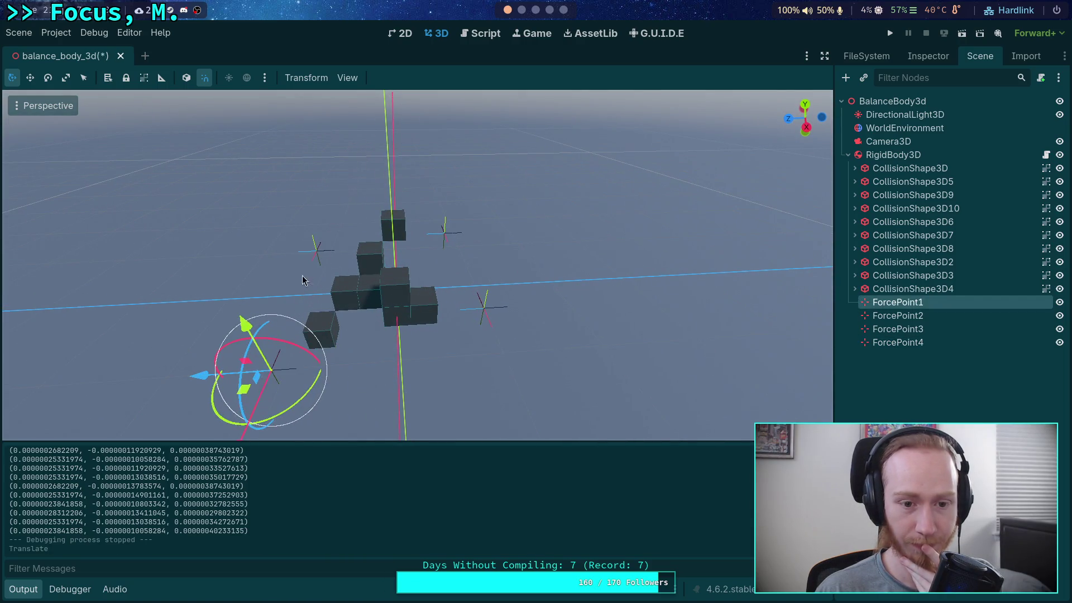
click(317, 254)
mouse_move(316, 257)
mouse_down()
mouse_move(431, 364)
mouse_move(418, 348)
mouse_up()
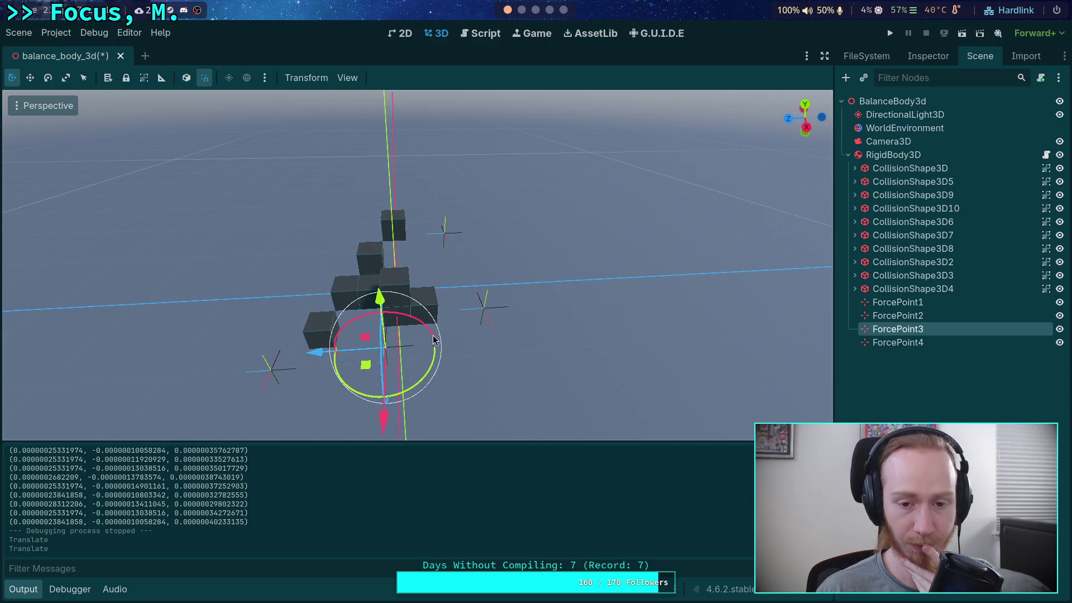
click(891, 33)
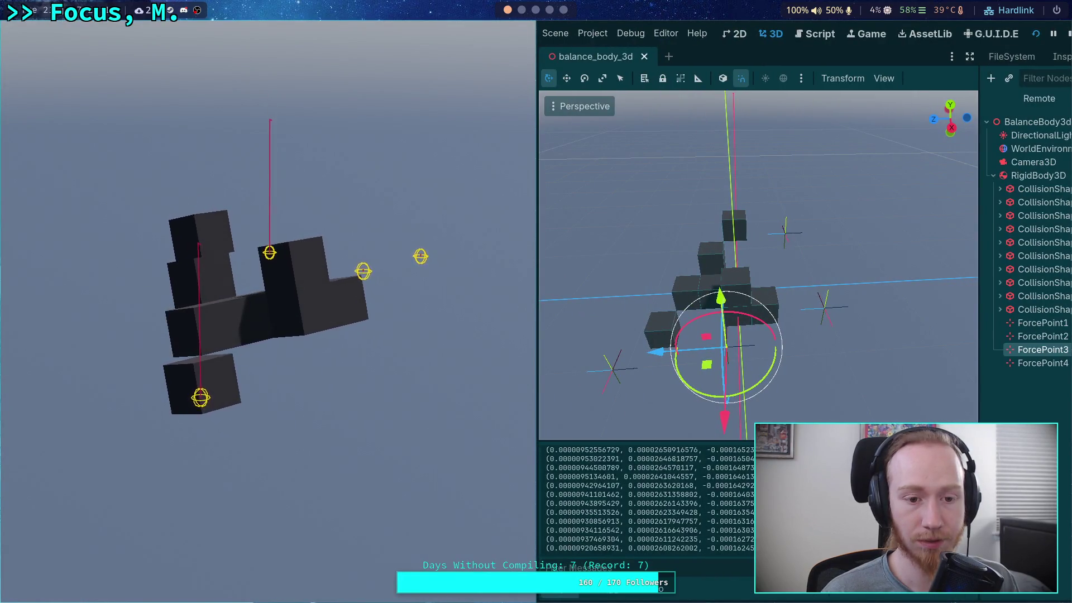
click(1067, 34)
Move ForcePoint1 to the left, then save and test-run the scene again.
mouse_move(568, 272)
mouse_down()
mouse_move(617, 351)
mouse_move(334, 240)
mouse_up()
click(486, 395)
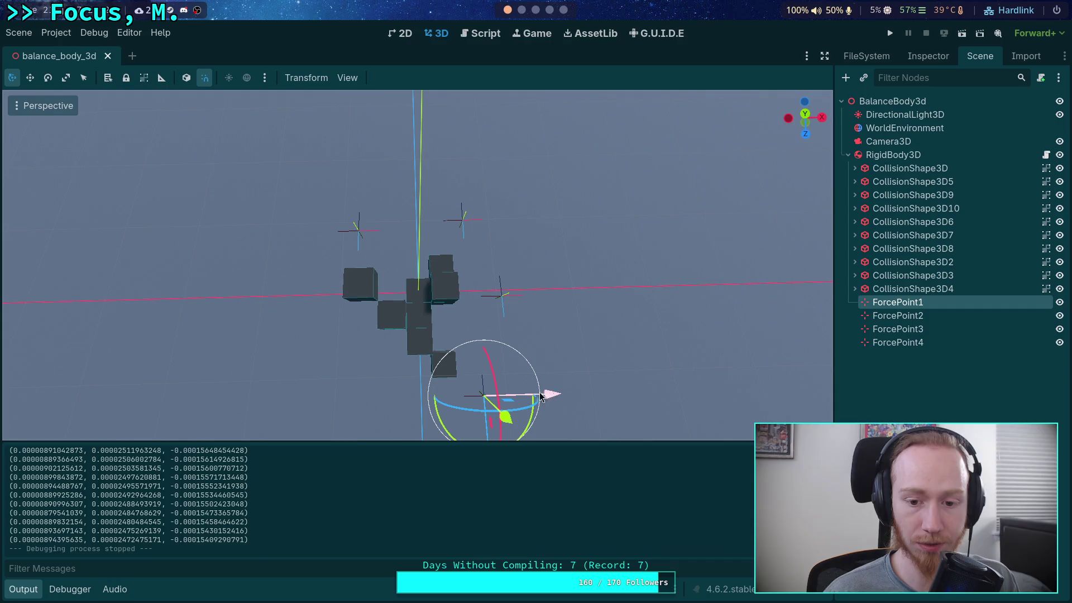
drag(505, 416, 370, 353)
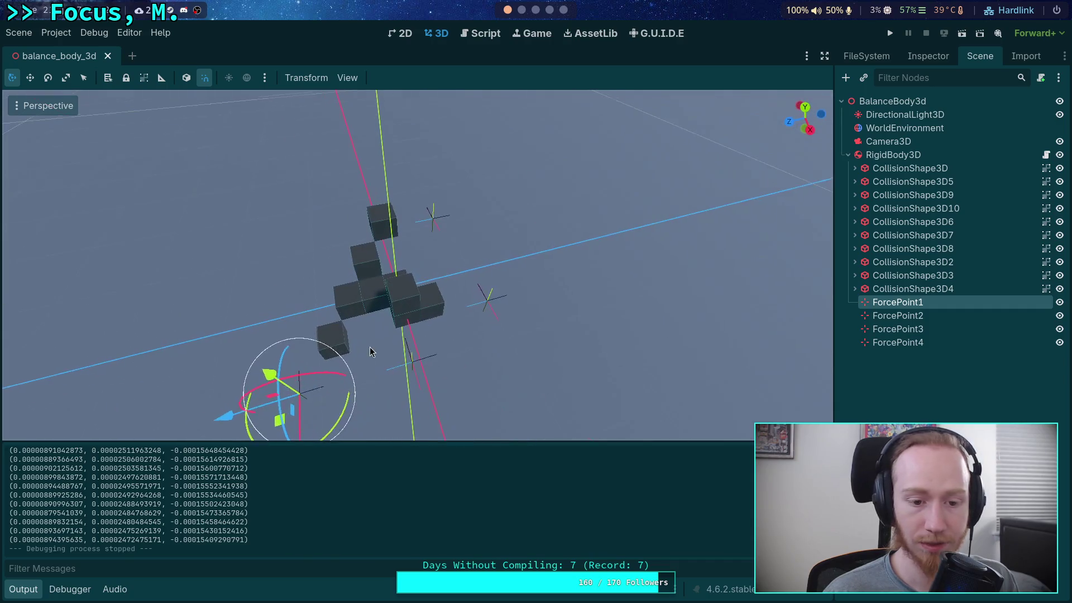
drag(278, 424, 221, 422)
click(890, 33)
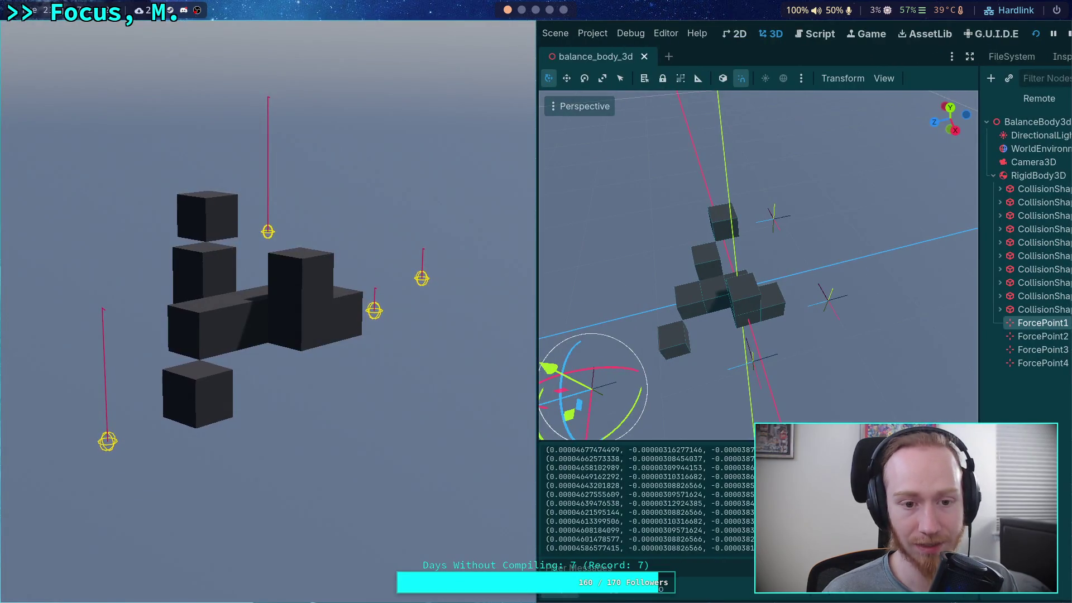
click(1068, 34)
Reposition ForcePoint2, run the scene, inspect the logged force vectors, and restart the run.
mouse_move(445, 242)
mouse_down()
mouse_move(478, 268)
mouse_move(360, 217)
mouse_move(353, 257)
mouse_up()
click(361, 219)
click(890, 33)
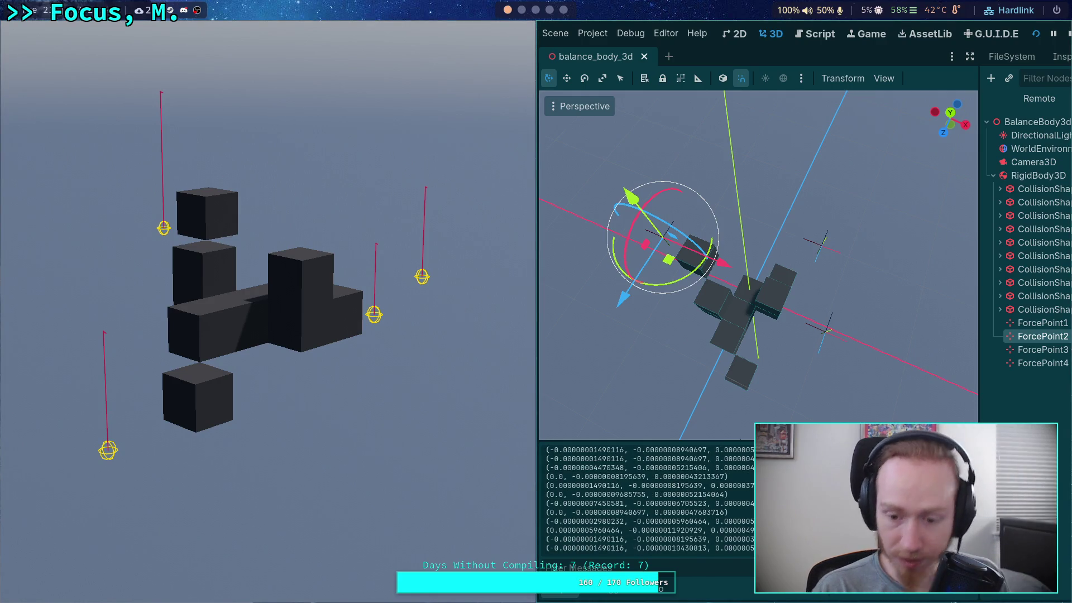
drag(705, 539, 712, 511)
drag(553, 477, 580, 481)
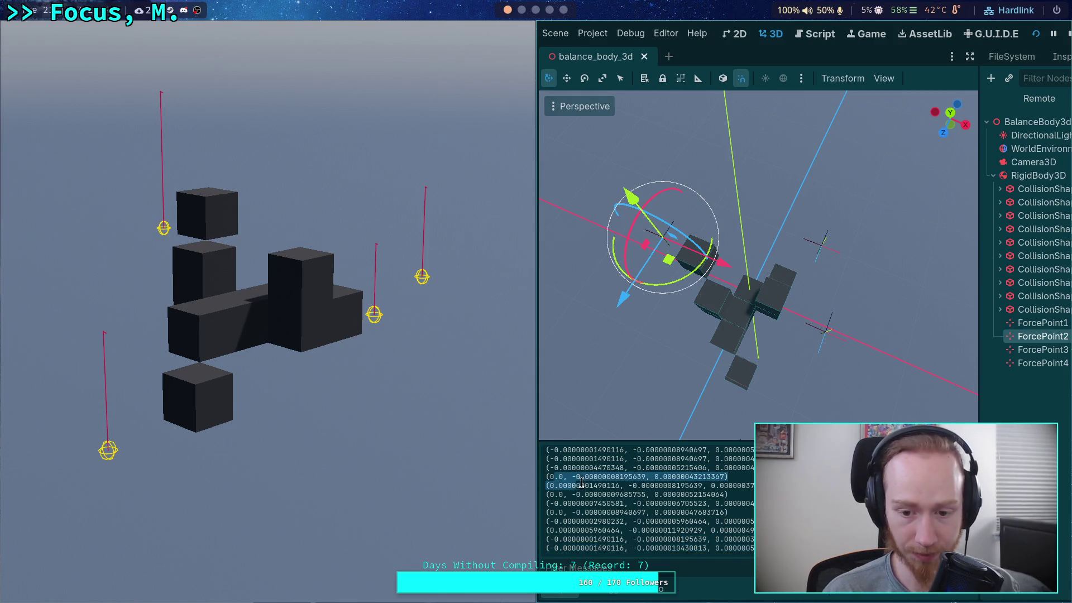
key(F5)
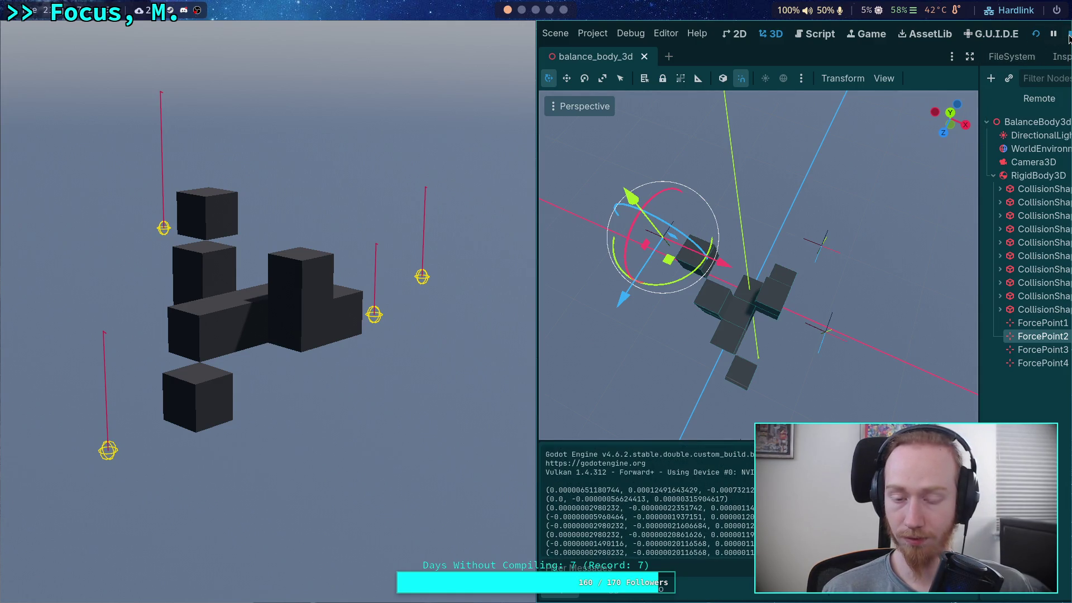
click(1069, 36)
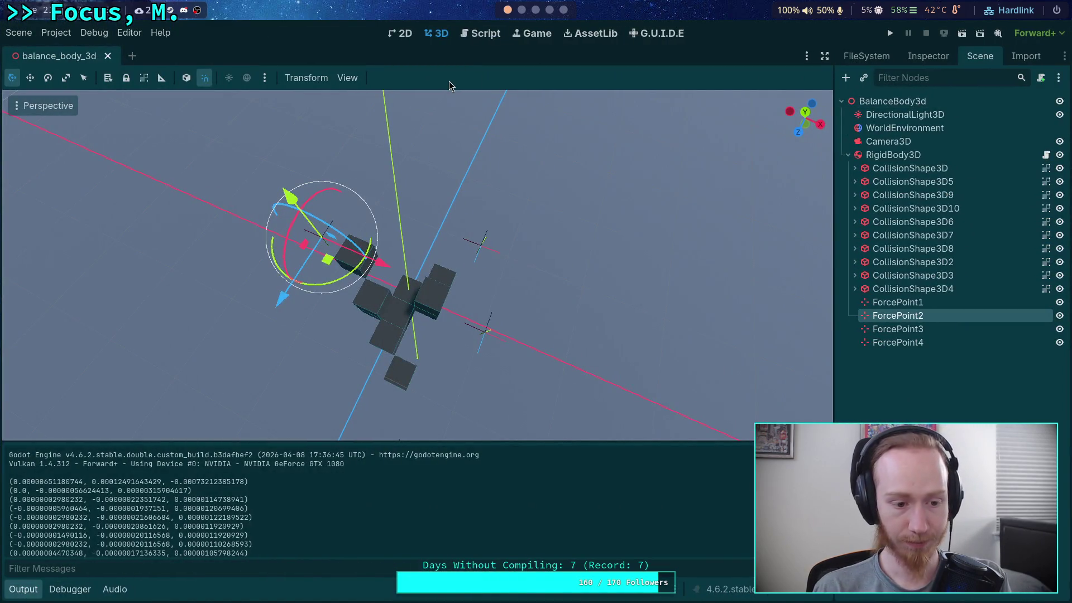
Set MAX_ITERATIONS to 3 in balance_body_3d.gd and test-run the scene.
click(464, 33)
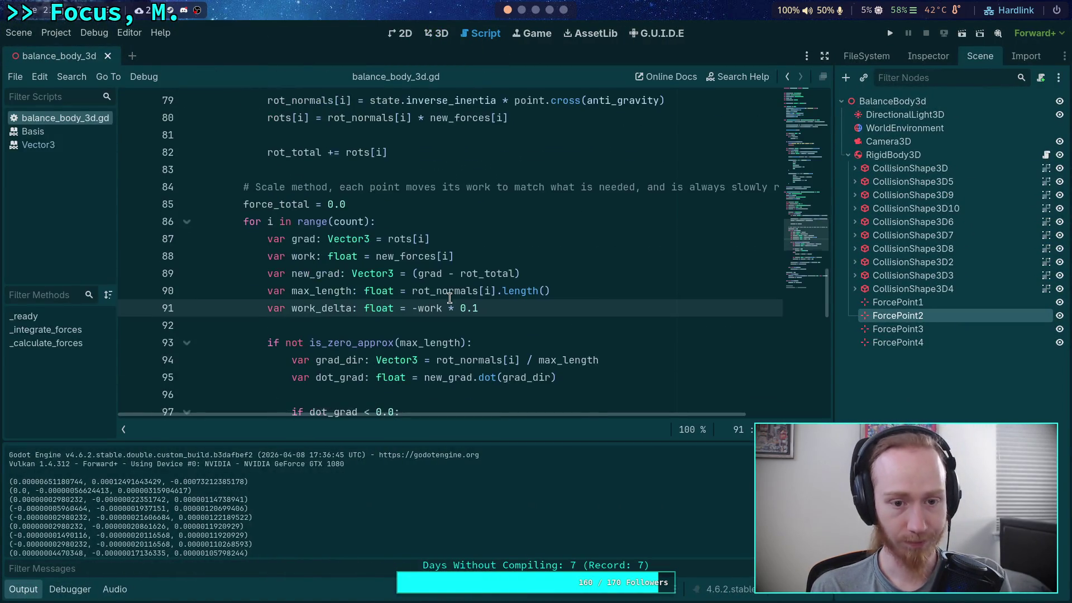
scroll(450, 289, down, 1)
scroll(446, 288, up, 5)
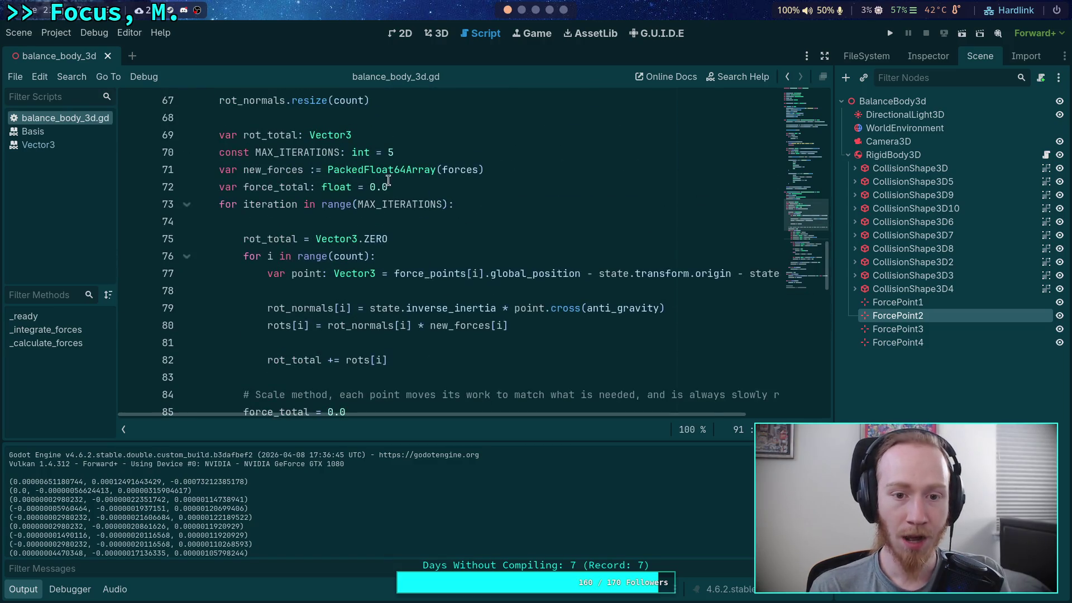
double_click(389, 153)
text(3)
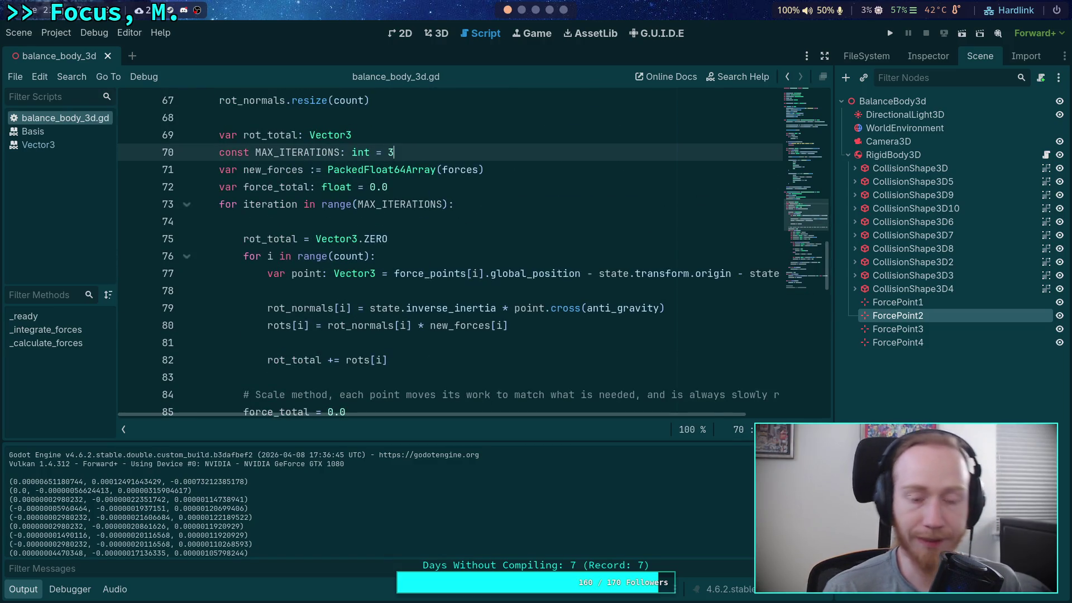
click(891, 34)
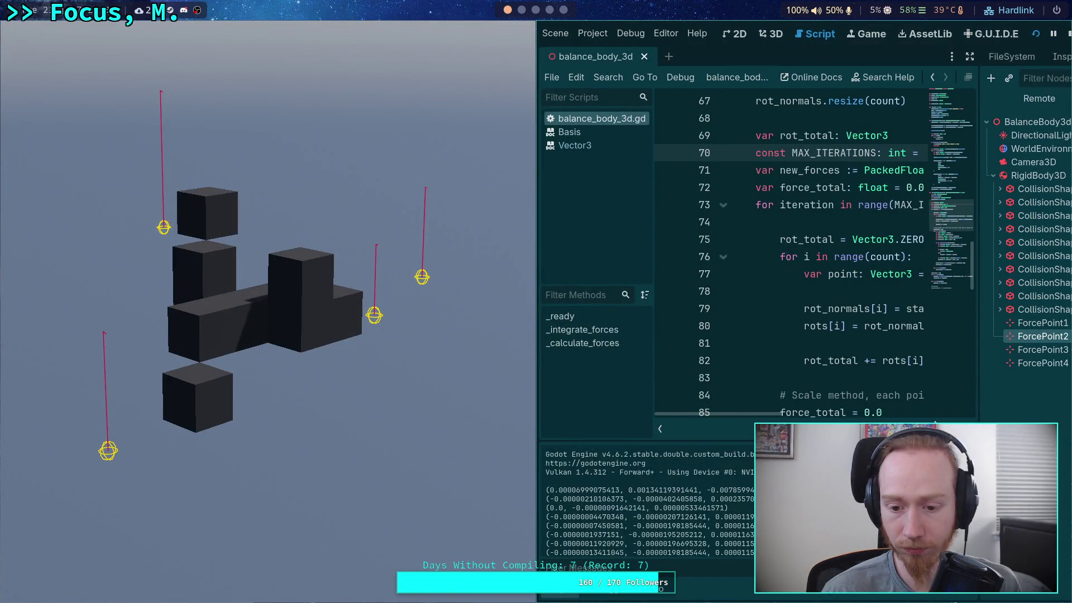
click(1066, 36)
Remove the '2.0 * ' factor on line 113 so it uses TAU * state.step, then run again.
scroll(543, 315, down, 10)
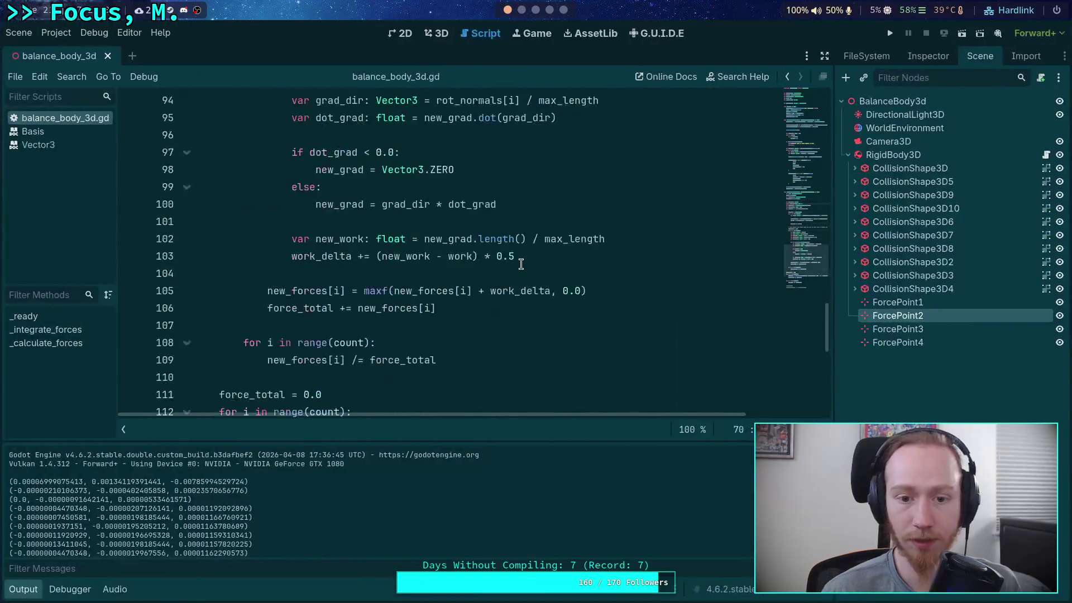
drag(574, 275, 546, 276)
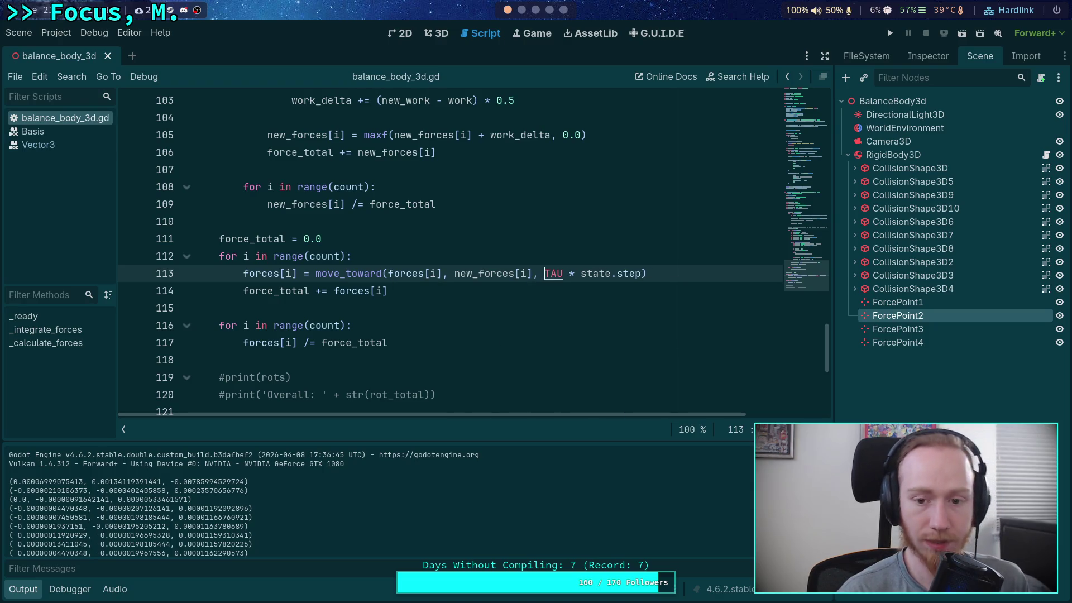
click(888, 36)
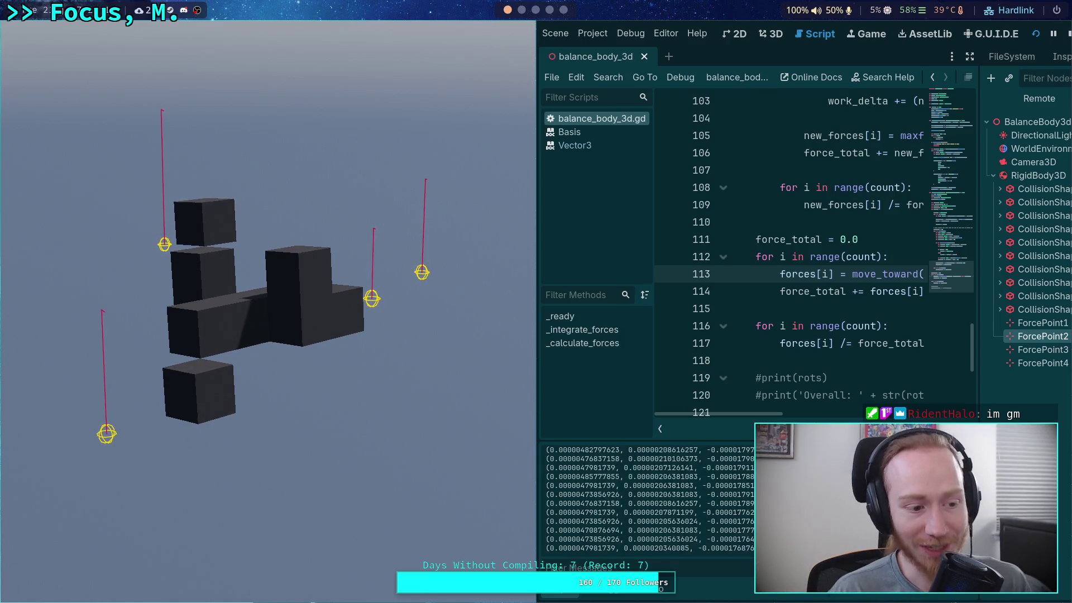
Stop the game, hide the output log to browse the code, and run the scene once more.
click(1069, 36)
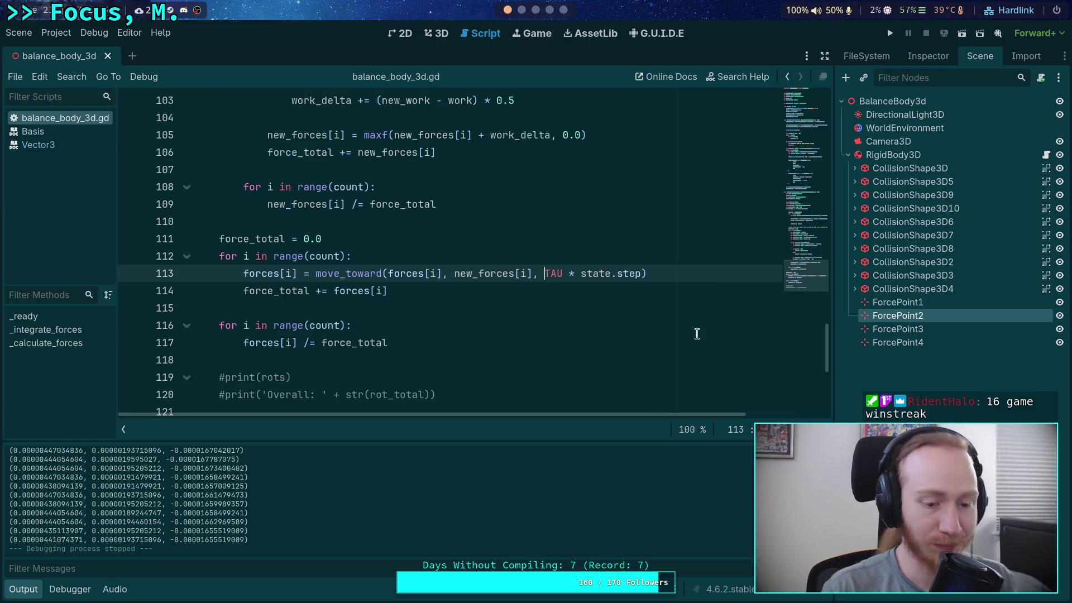
click(21, 589)
click(323, 365)
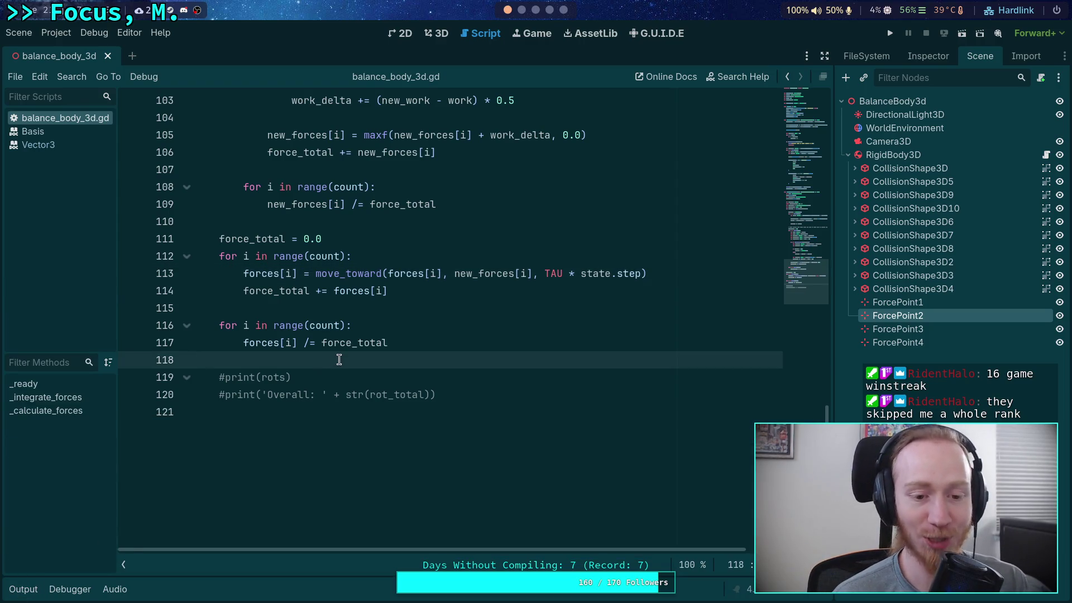
scroll(331, 362, up, 4)
click(302, 426)
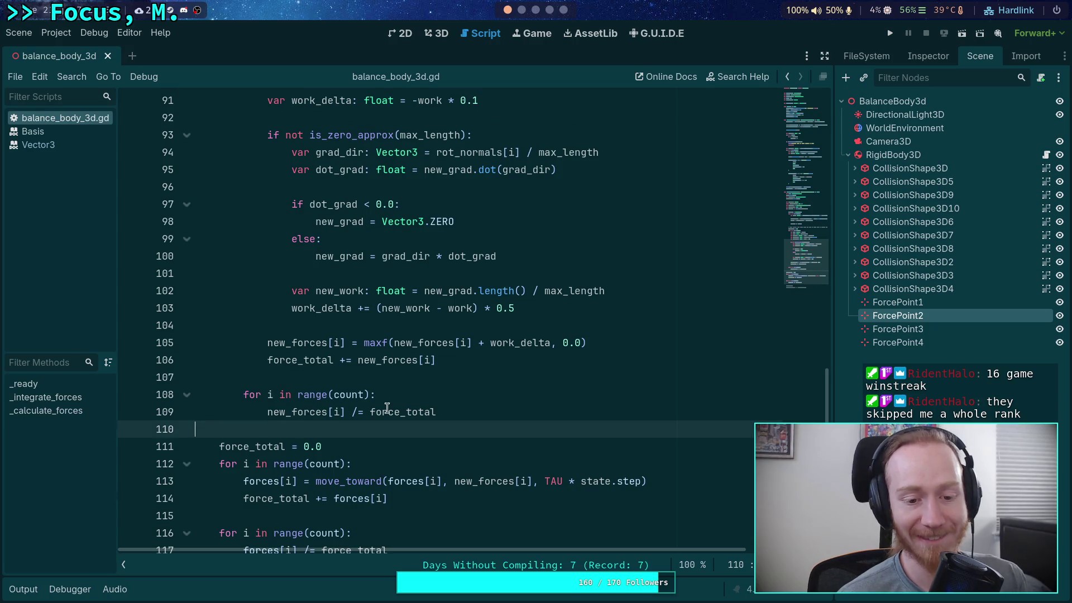
scroll(377, 408, down, 1)
click(889, 33)
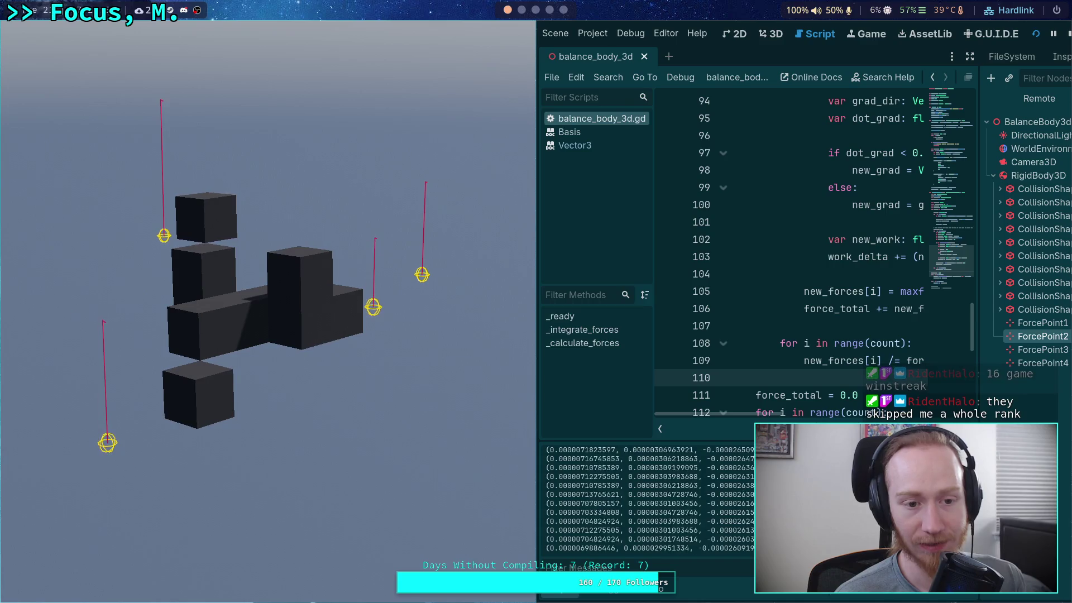
click(1054, 34)
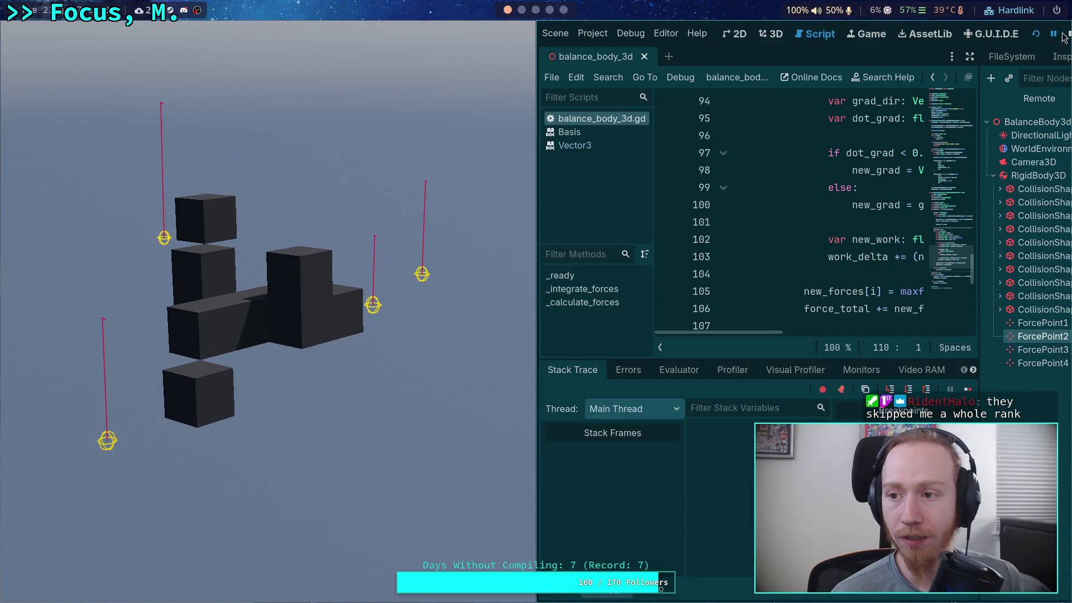
click(1069, 34)
Change MAX_ITERATIONS on line 70 from 3 to 5 and test-run, stopping with F8.
scroll(393, 207, up, 10)
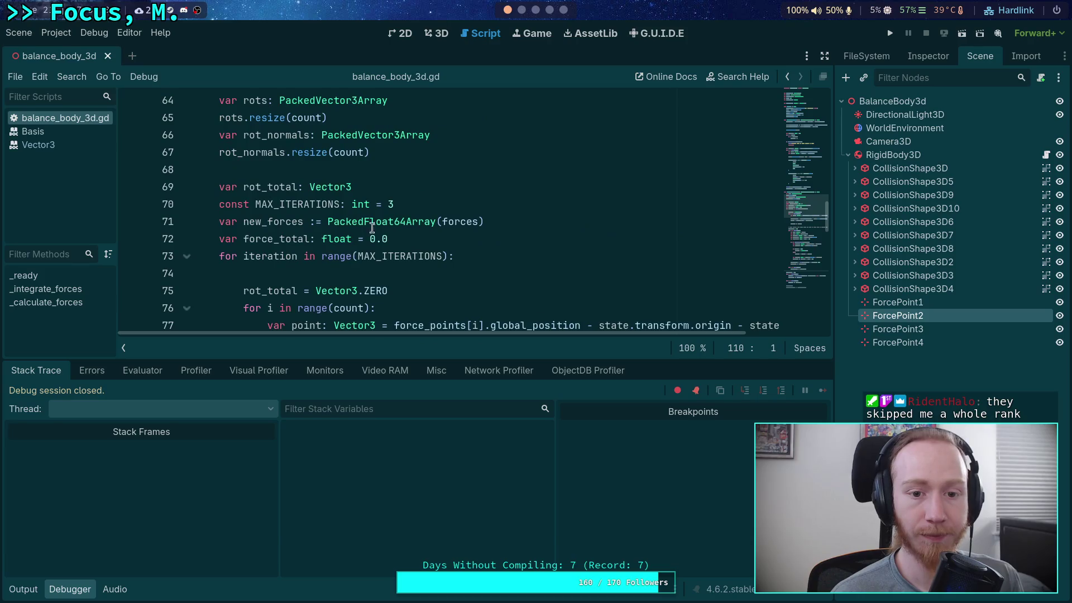
click(393, 204)
key(BackSpace)
text(5)
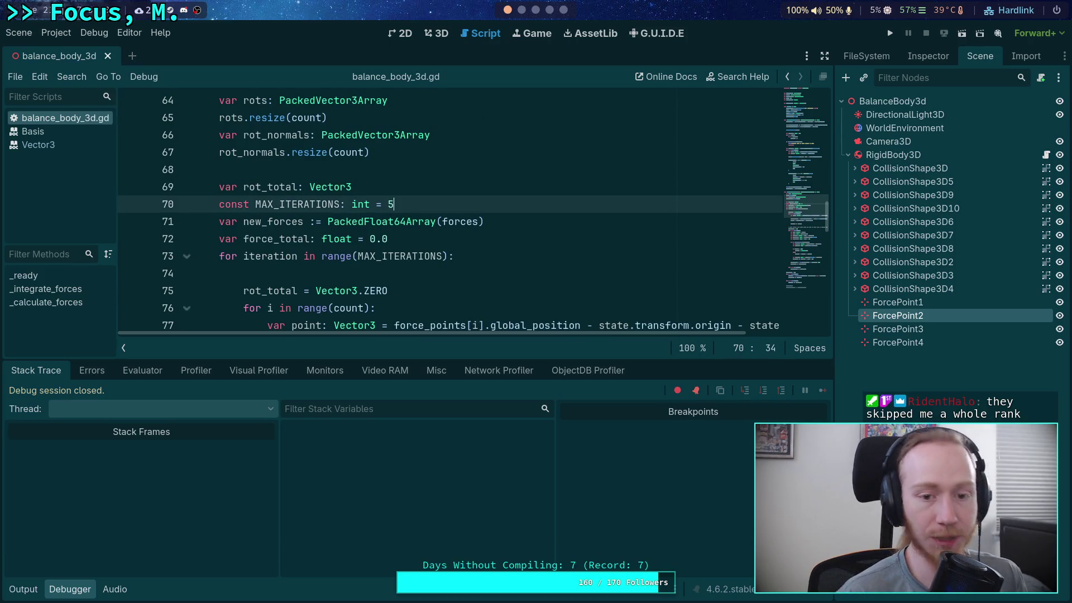
click(890, 33)
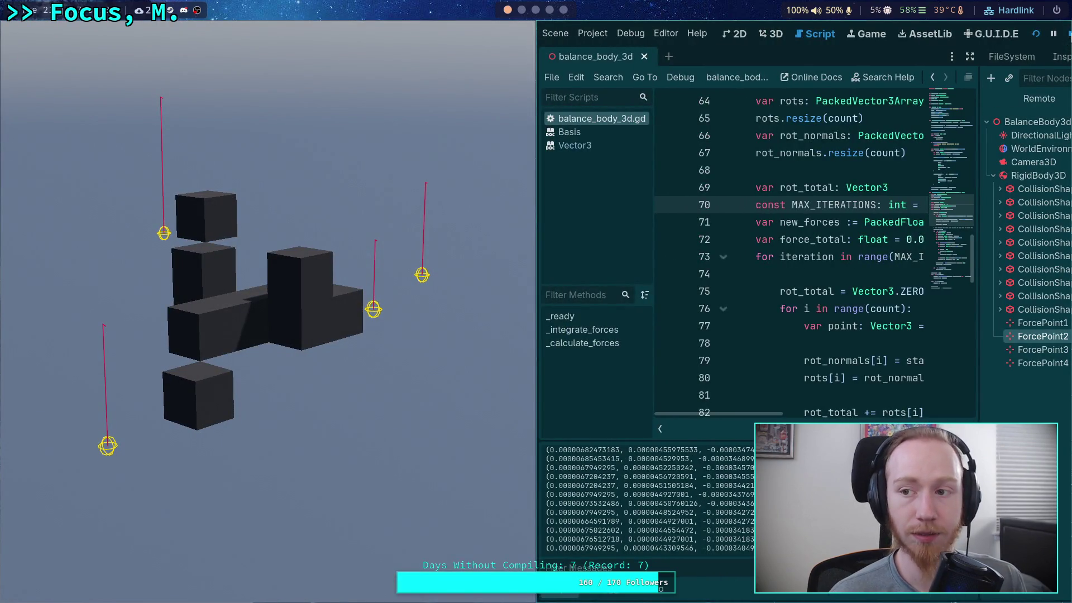
key(F8)
Review line 113 of the script, selecting its TAU rate term.
scroll(536, 266, down, 15)
scroll(537, 266, up, 4)
scroll(415, 350, down, 1)
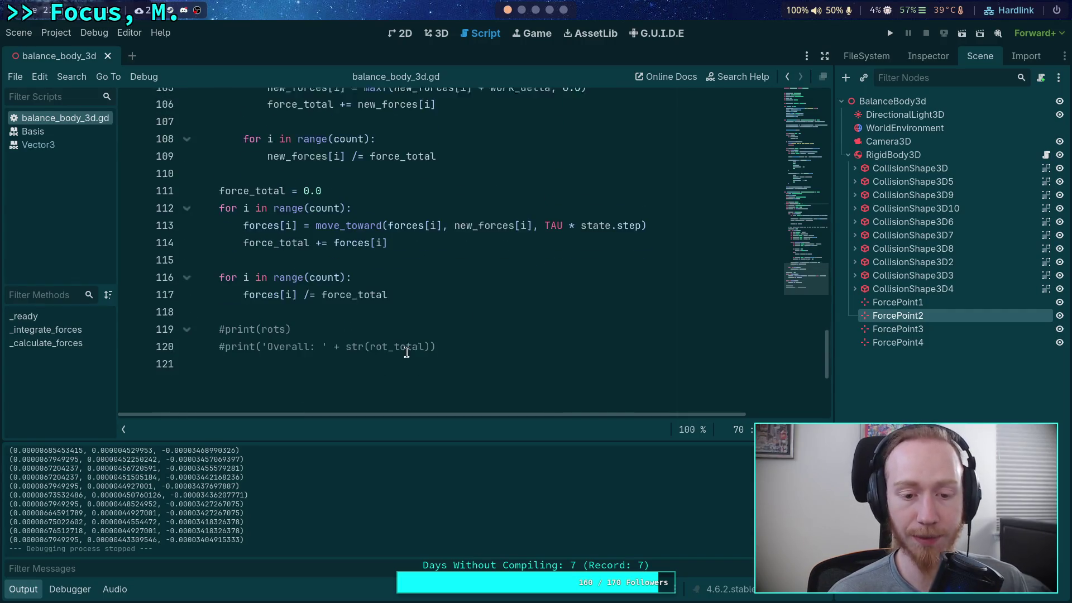
click(546, 222)
double_click(546, 222)
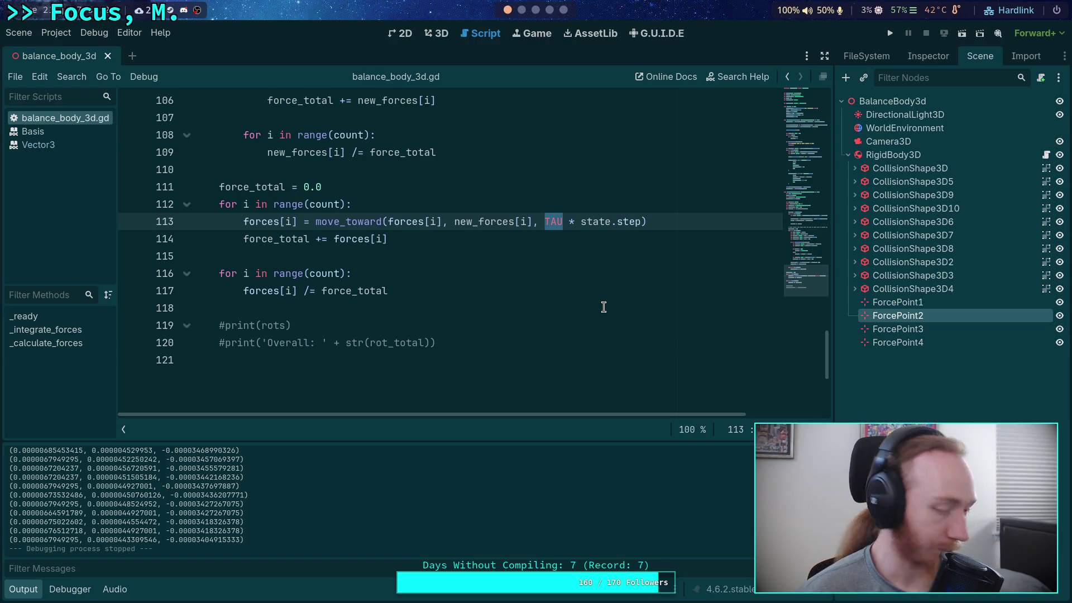
scroll(604, 306, up, 7)
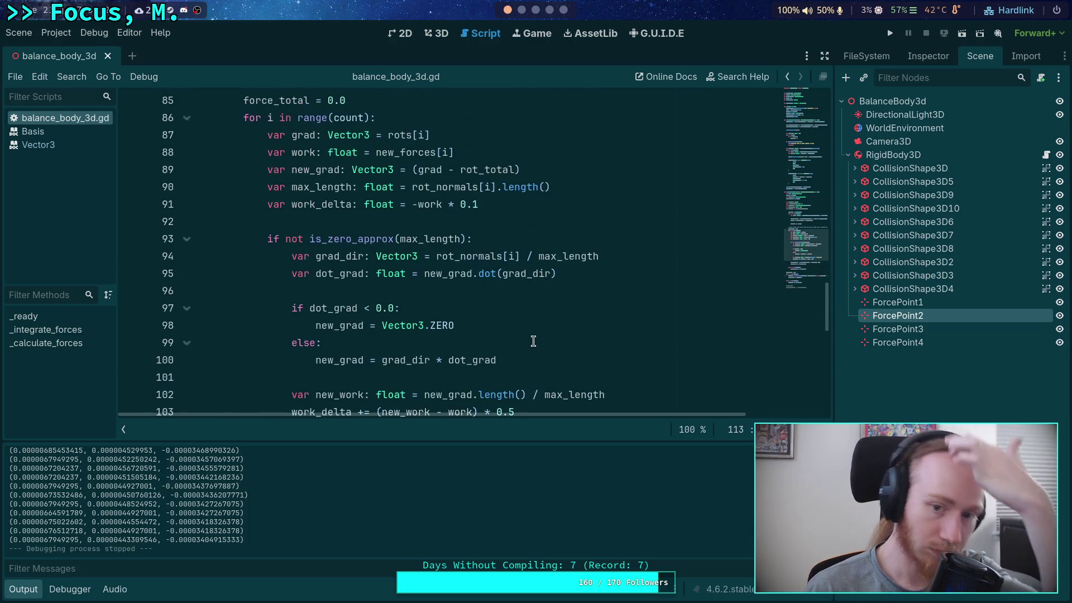
scroll(533, 341, down, 1)
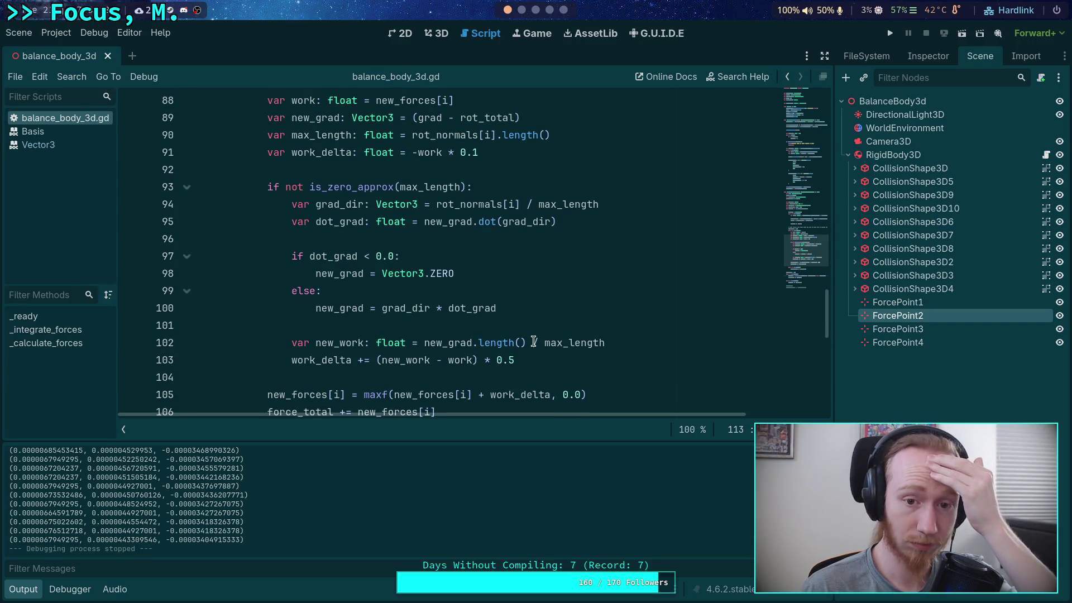
Change the line 91 factor from 0.1 to 0.05 and test-run with F5/F8.
click(479, 159)
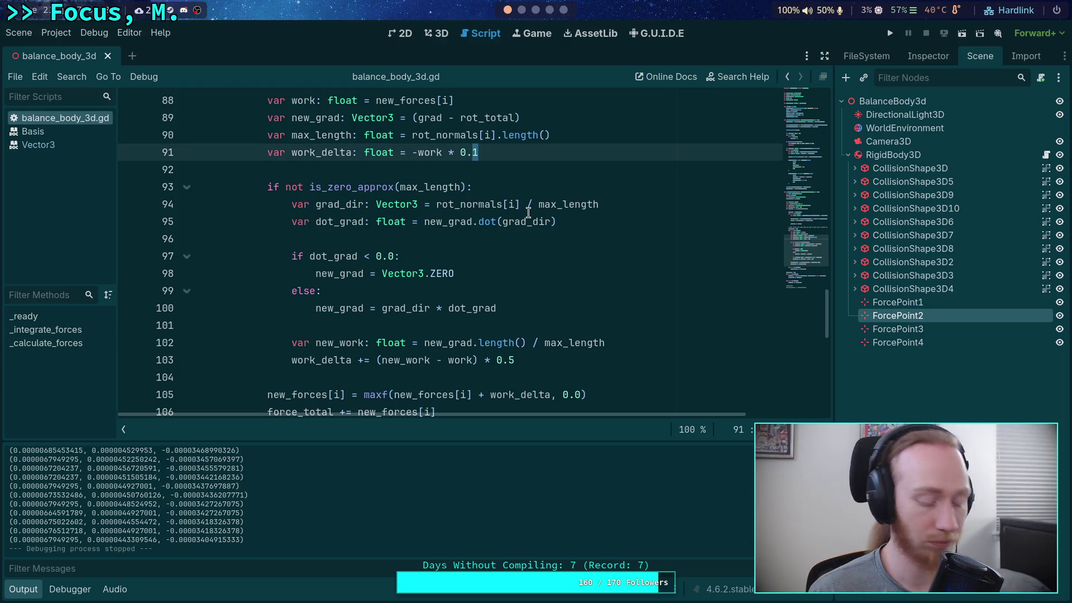
key(BackSpace)
text(05)
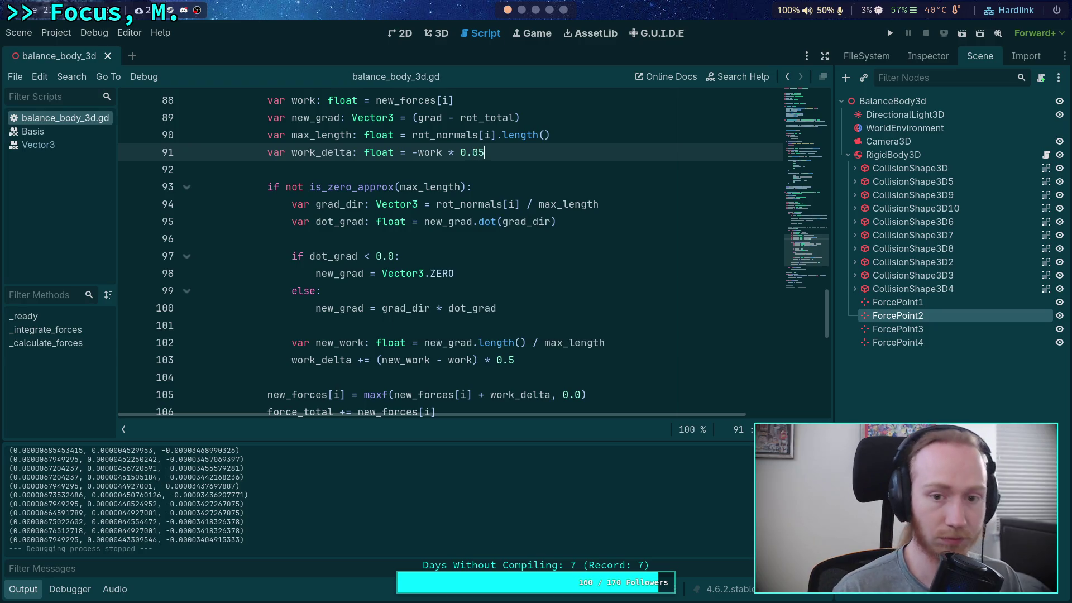
key(F5)
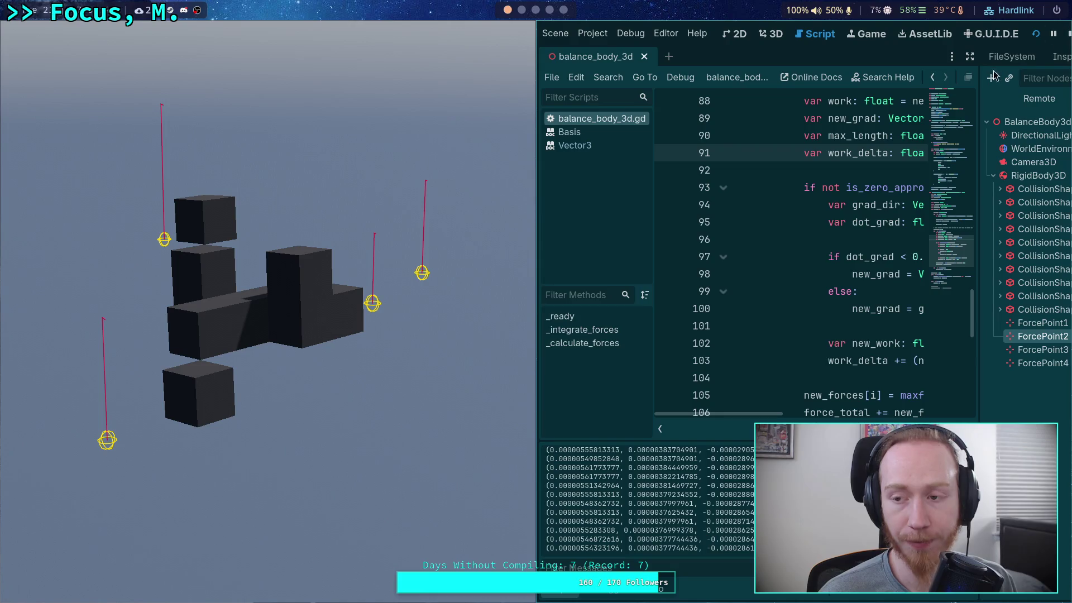
key(F8)
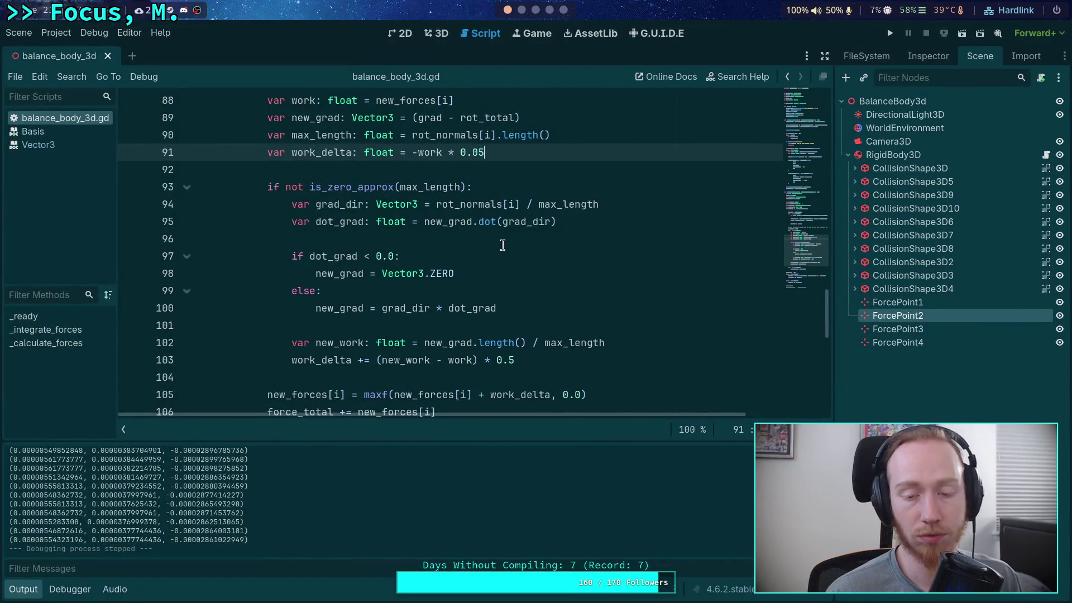
Replace 0.05 on line 91 with state.step and run the scene again.
click(525, 360)
scroll(524, 359, down, 4)
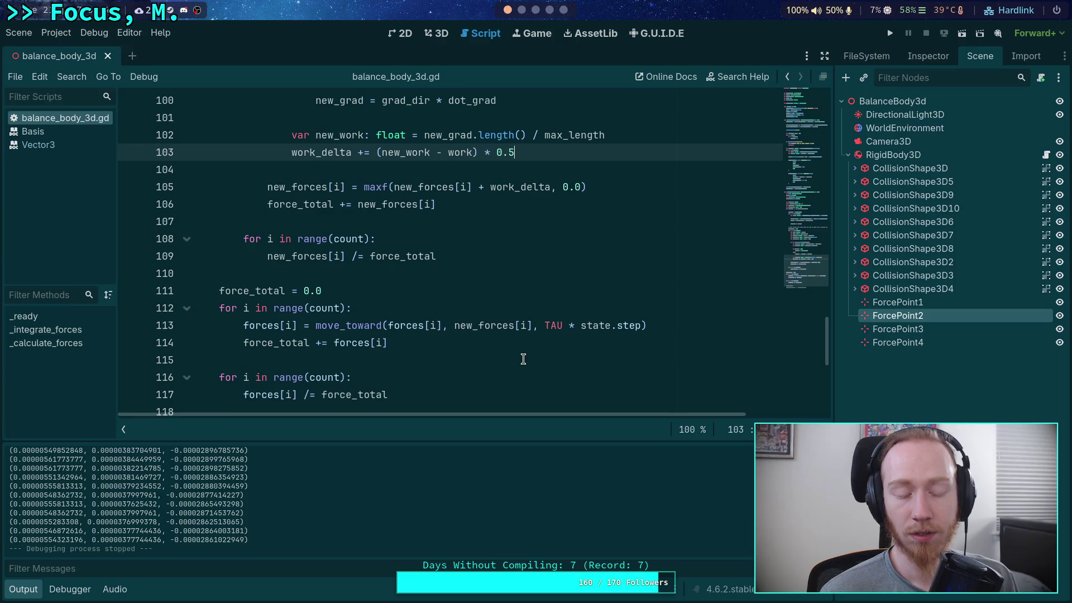
scroll(525, 348, up, 7)
drag(486, 311, 459, 313)
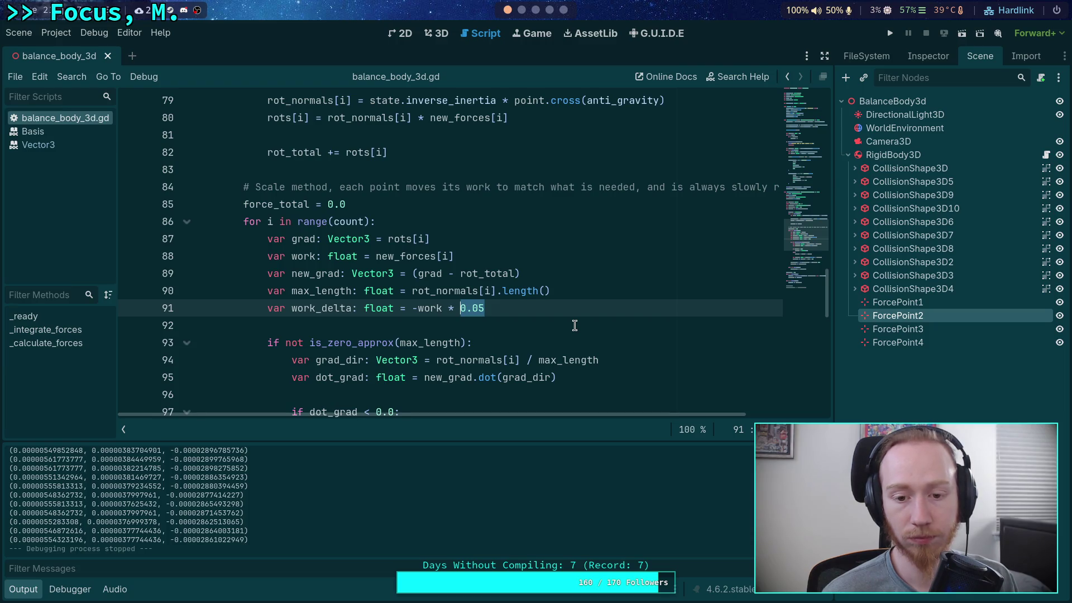
text(state.step)
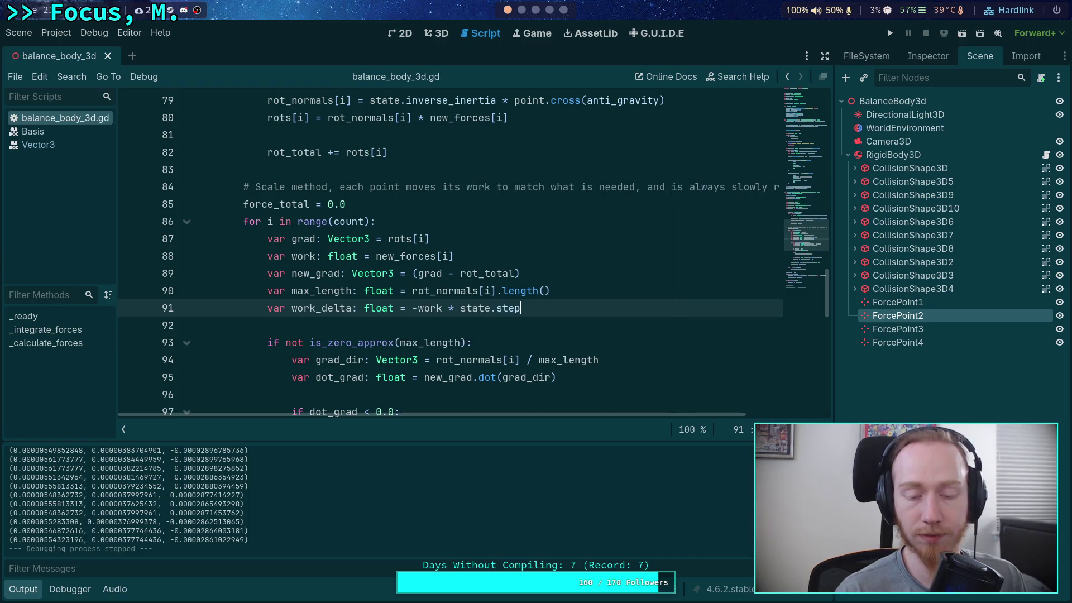
click(890, 33)
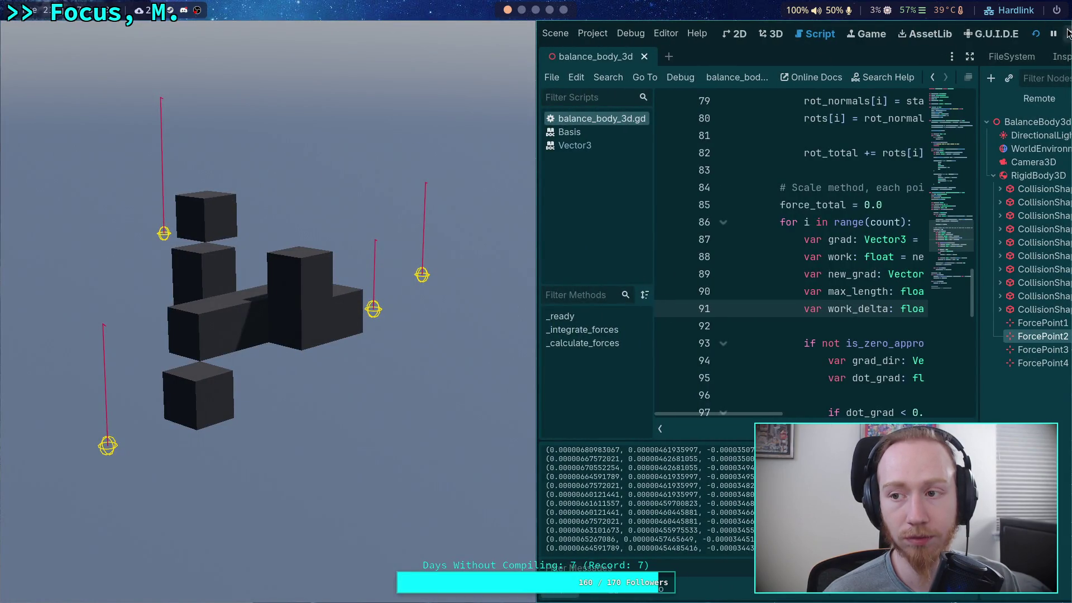
Revert line 91 to -work * 0.05 and save the script.
click(1071, 34)
drag(524, 309, 462, 310)
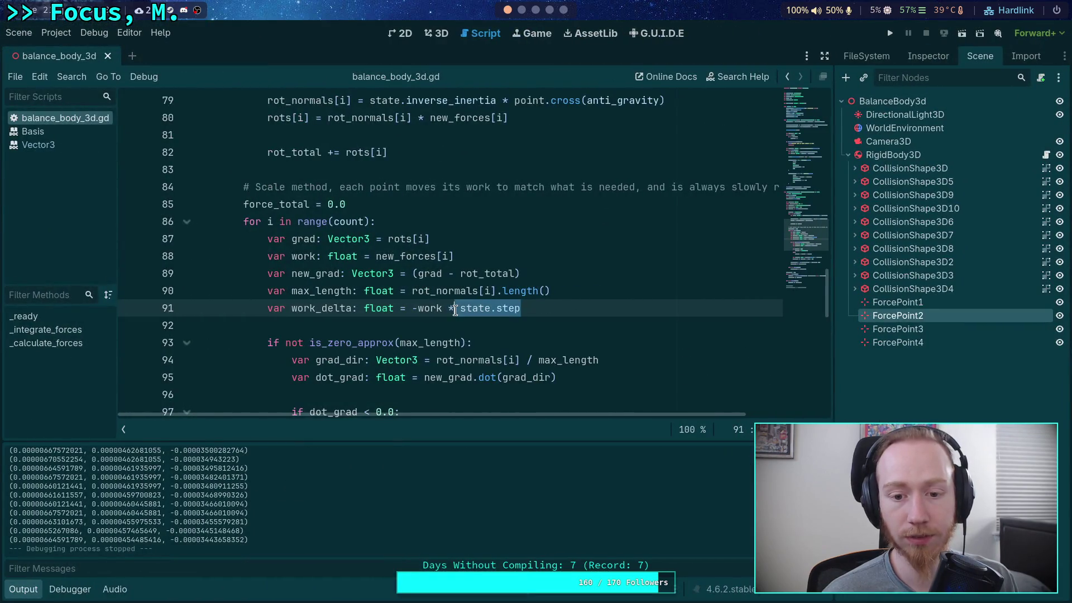
text(0.05)
key(ctrl+s)
Hide the output log and review the TAU rate on line 113 and iteration count on line 70.
click(23, 589)
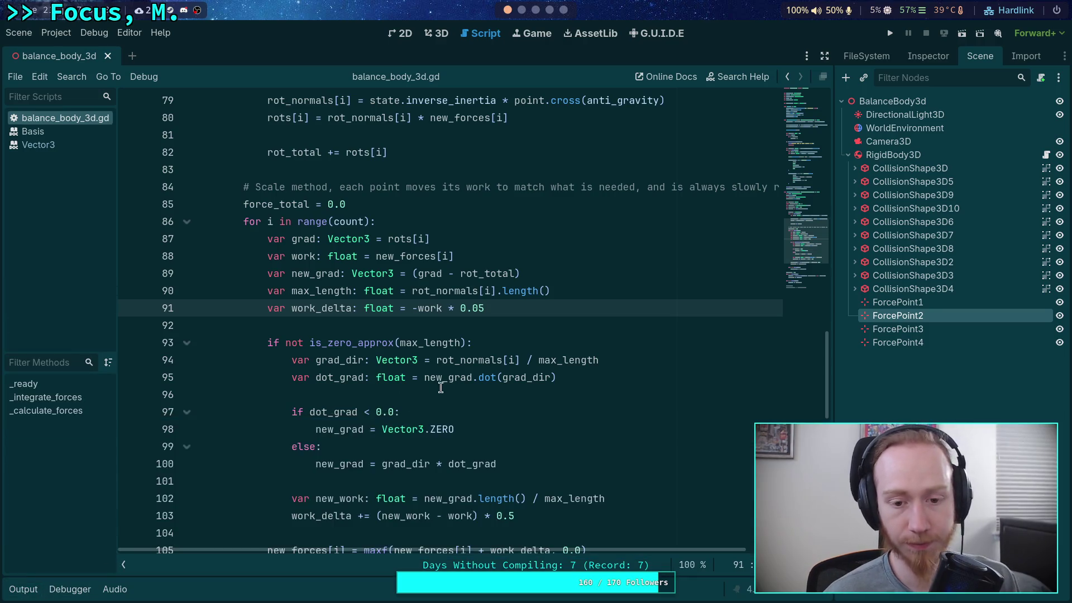
scroll(436, 389, down, 7)
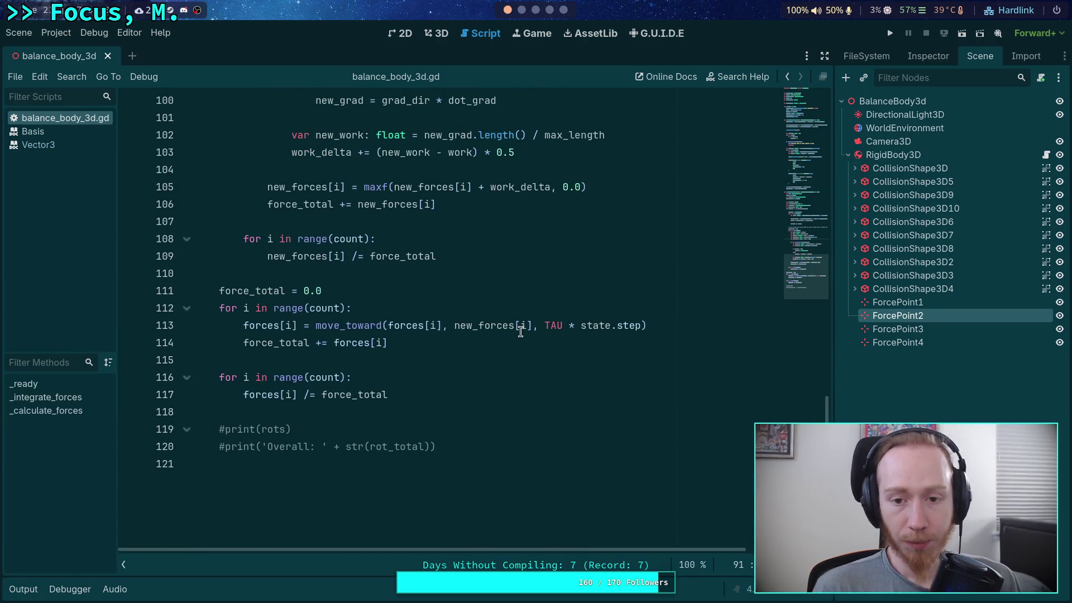
click(433, 395)
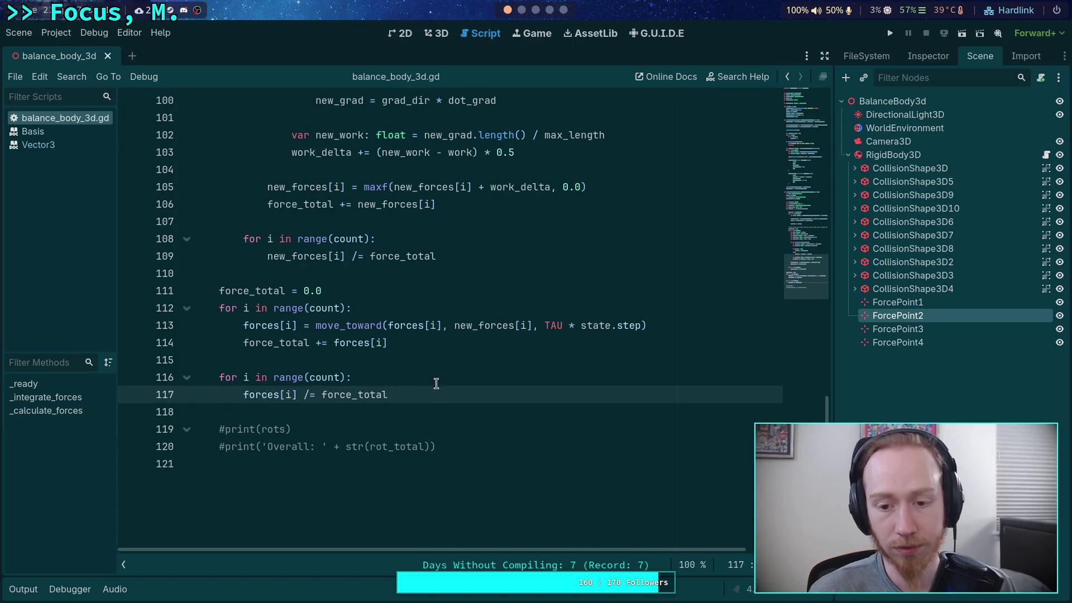
double_click(553, 327)
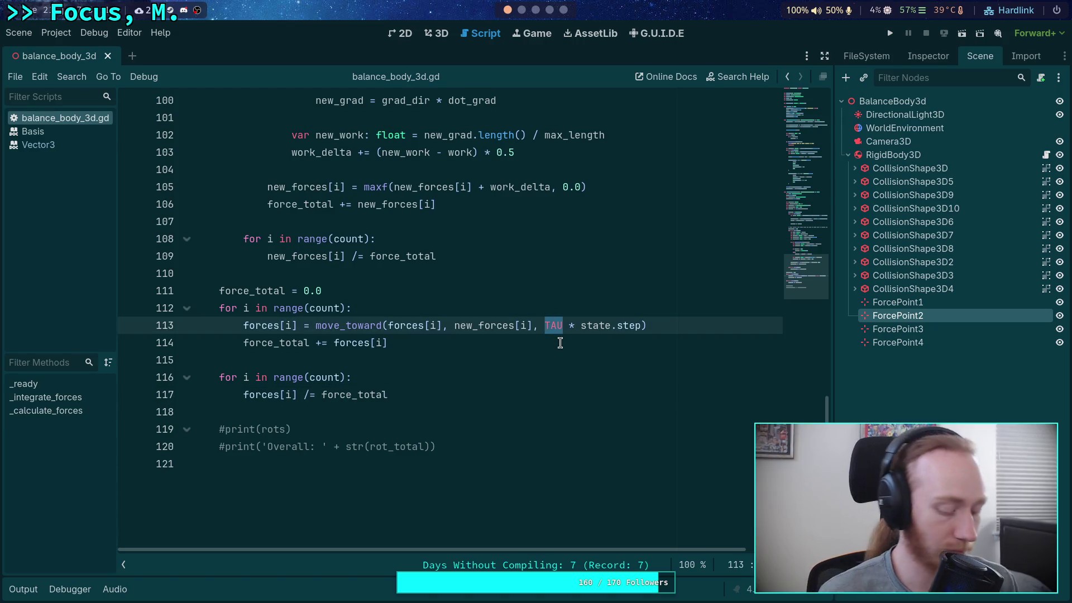
scroll(561, 343, up, 5)
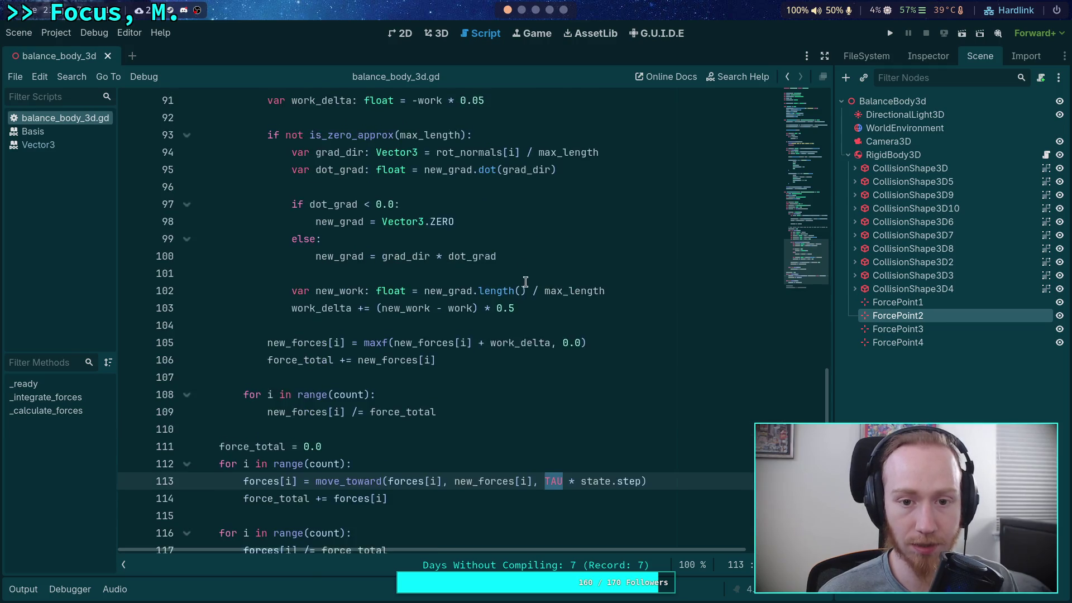
scroll(506, 231, up, 1)
drag(485, 256, 460, 257)
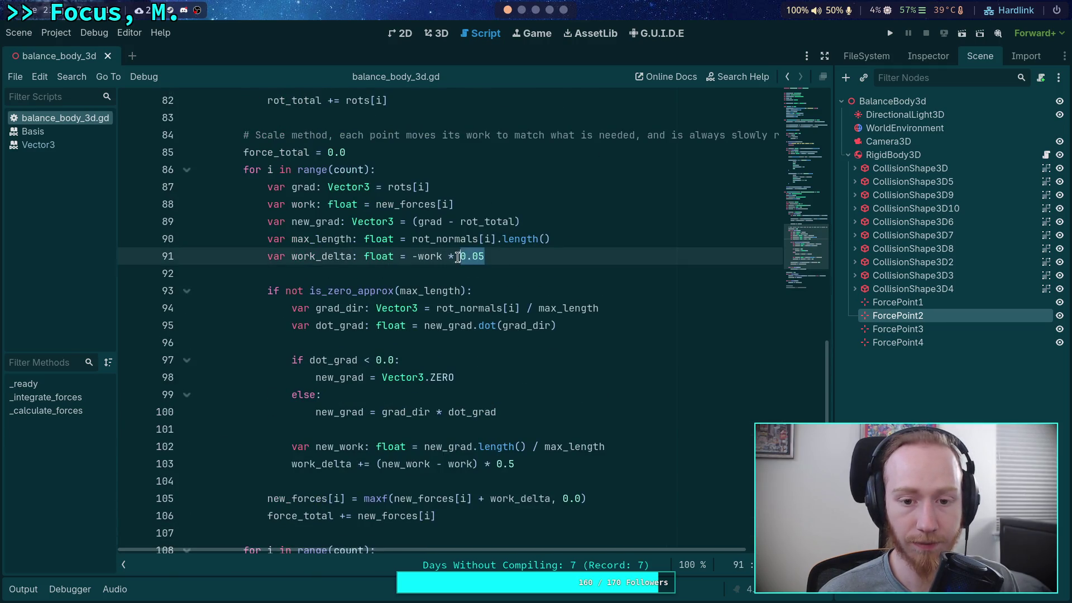
scroll(607, 292, up, 8)
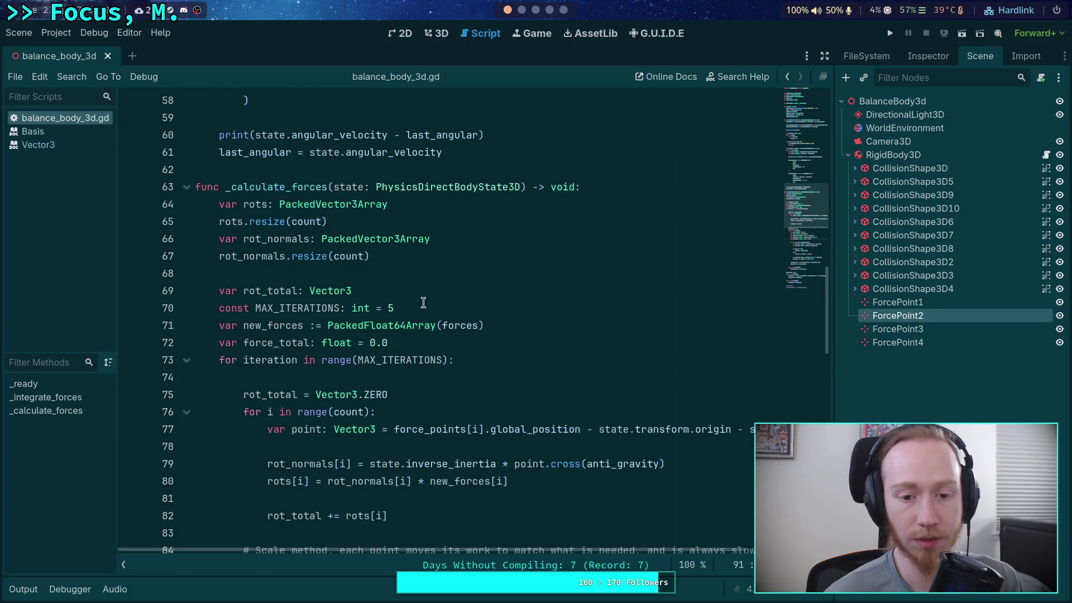
click(417, 307)
double_click(393, 308)
click(443, 304)
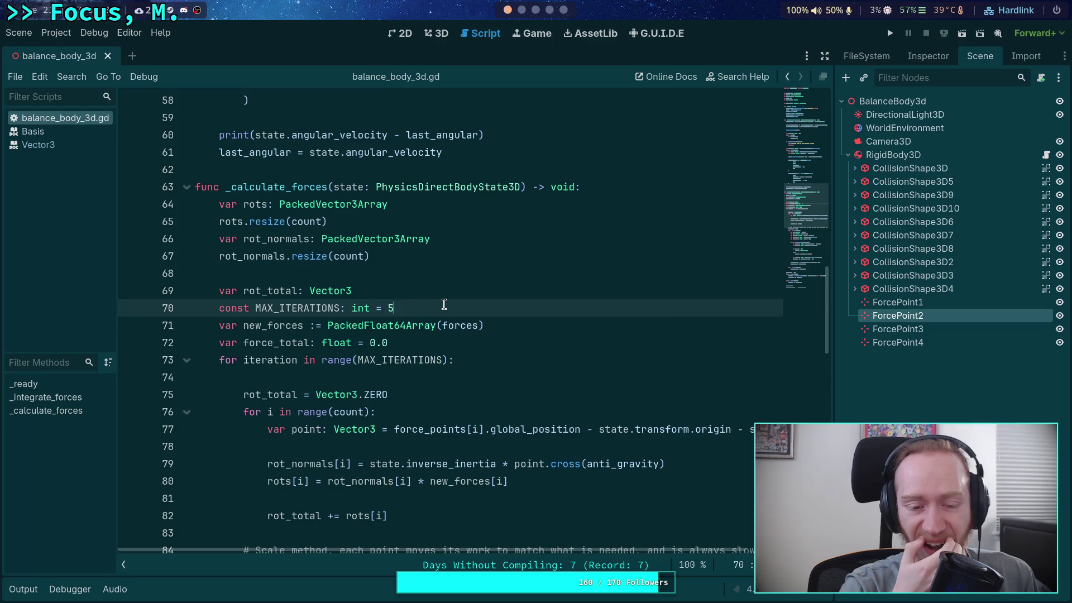
Delete the commented #print lines 119–120 at the end of balance_body_3d.gd.
scroll(444, 305, down, 12)
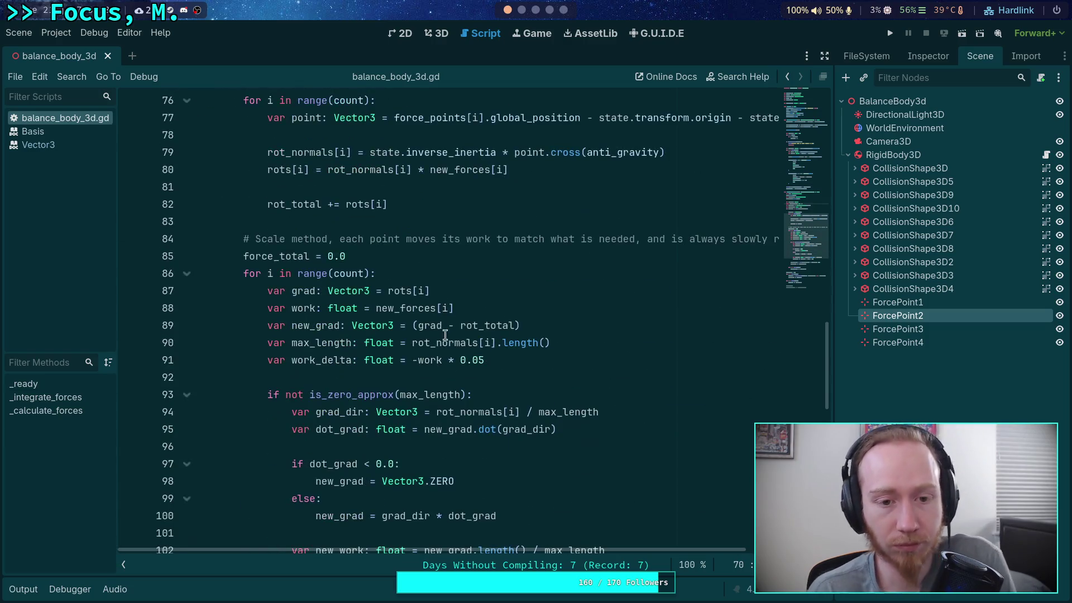
scroll(491, 358, down, 3)
click(467, 395)
drag(467, 395, 462, 360)
key(BackSpace)
key(BackSpace)
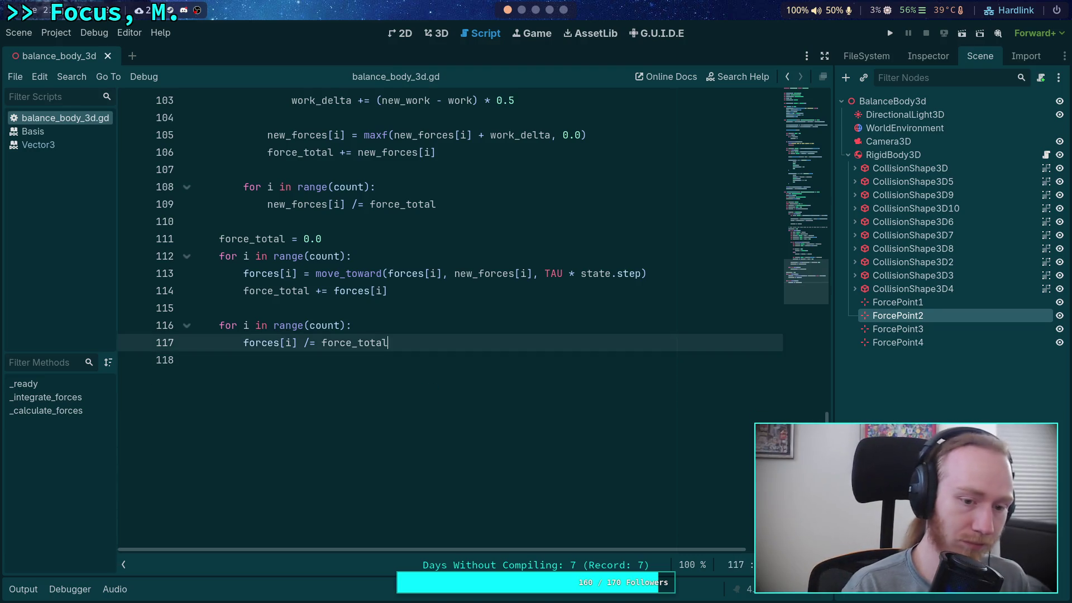
scroll(431, 387, up, 20)
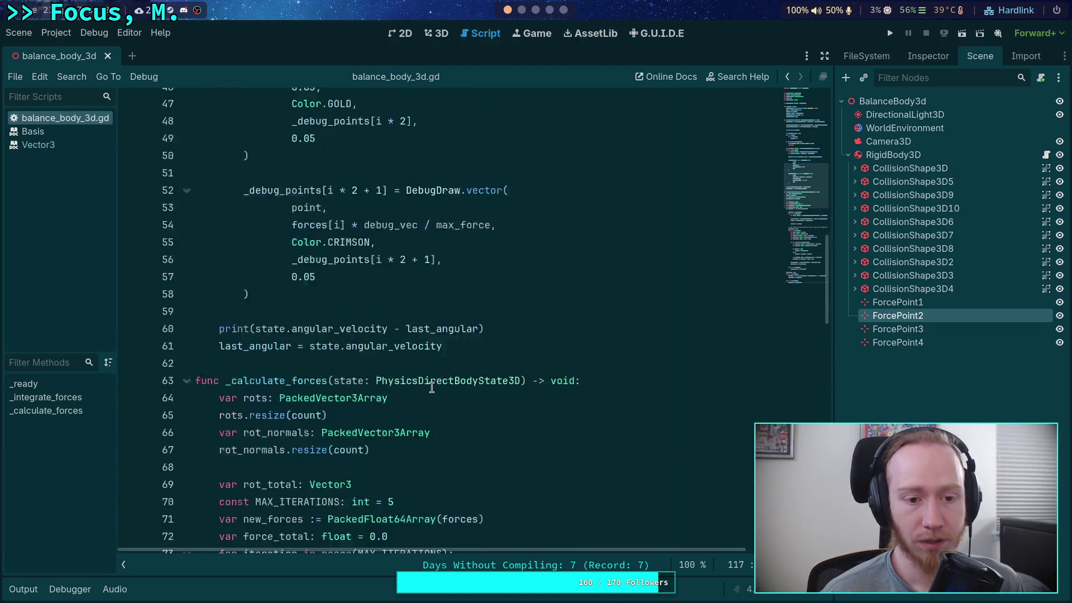
scroll(432, 387, up, 8)
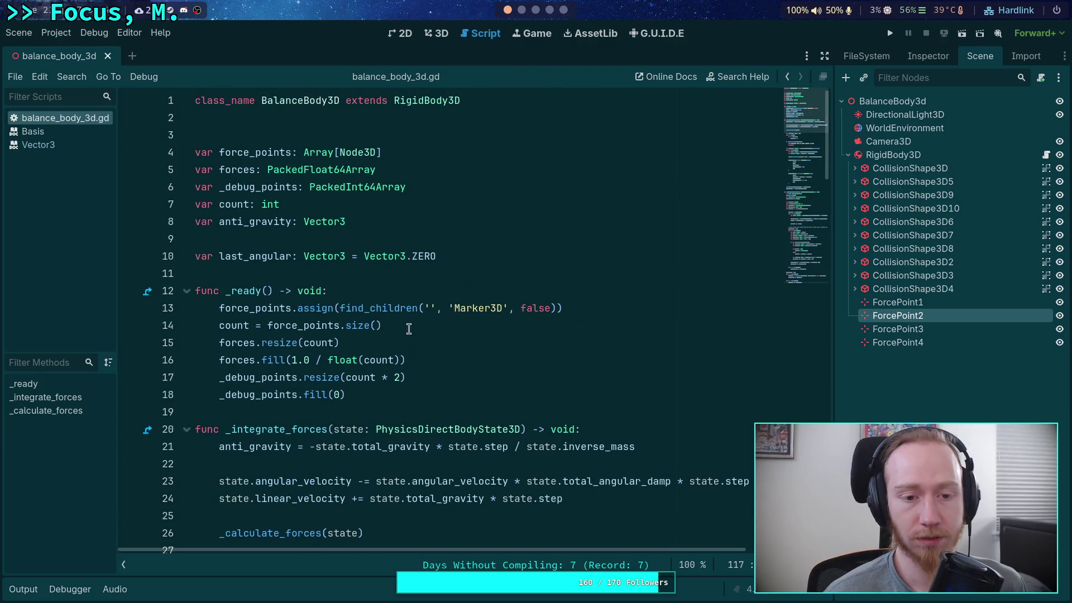
In tmux window 1, quit the vector_scratch.py nvim editor with :q.
click(522, 11)
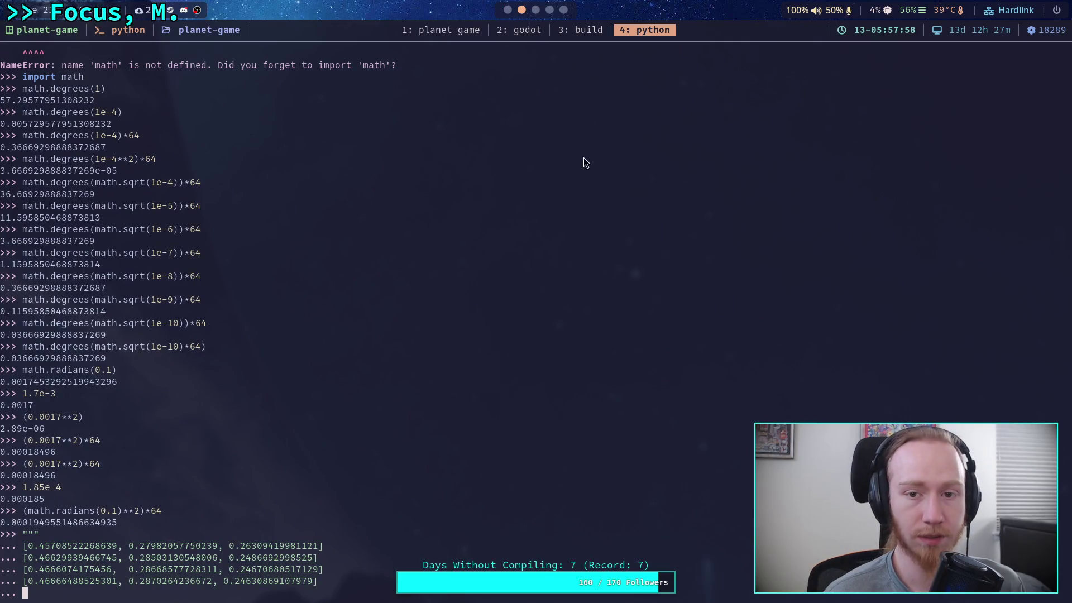
key(ctrl+b)
text(1:q)
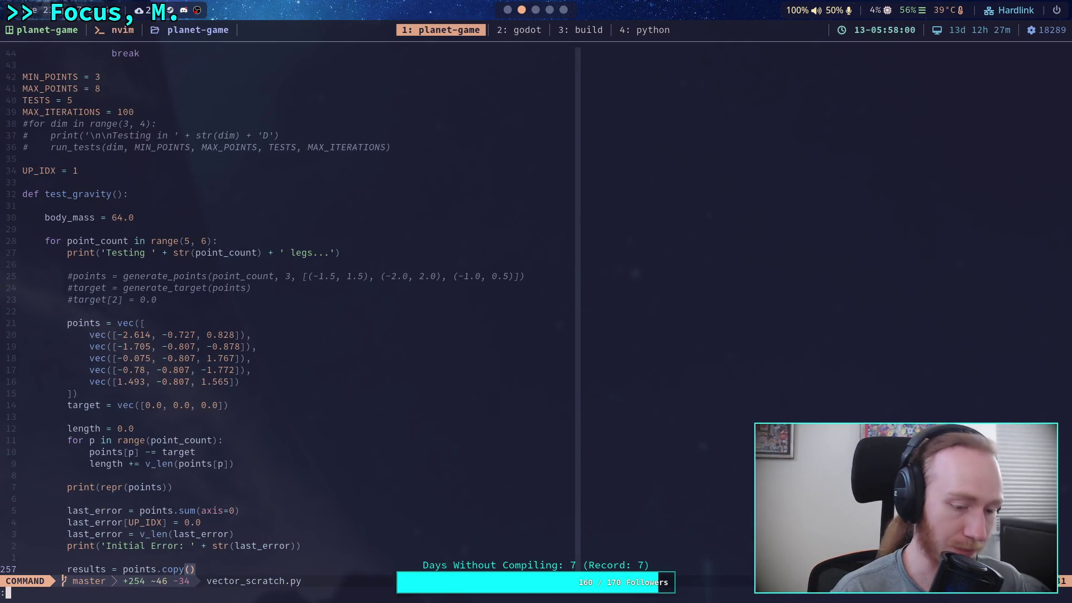
key(Return)
Run git status to list changed files, then run the balance scene again in Godot.
text(git )
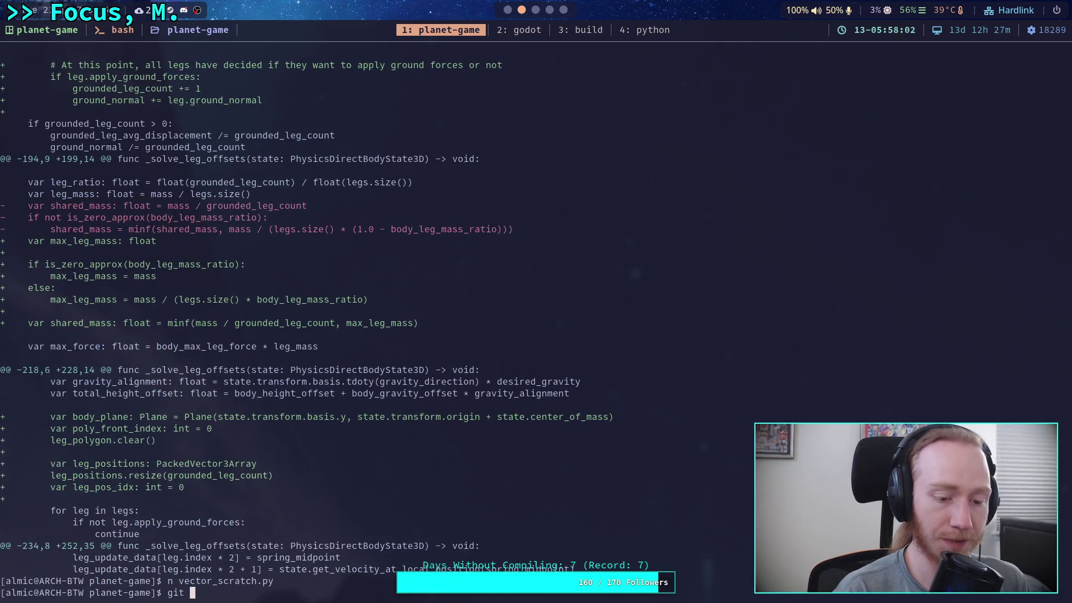
text(status)
key(Return)
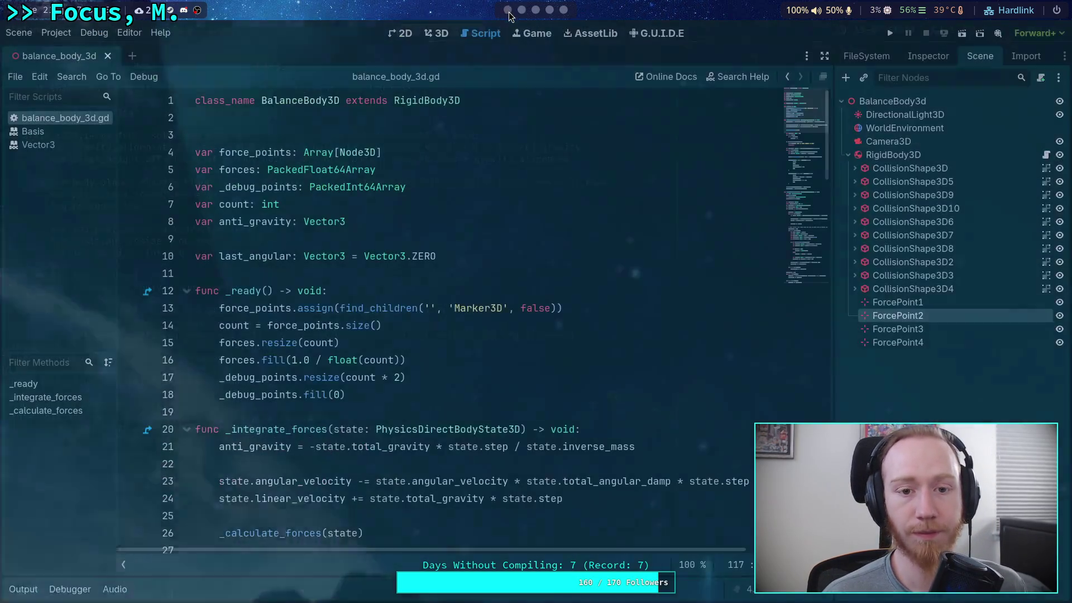
key(super+2)
click(890, 33)
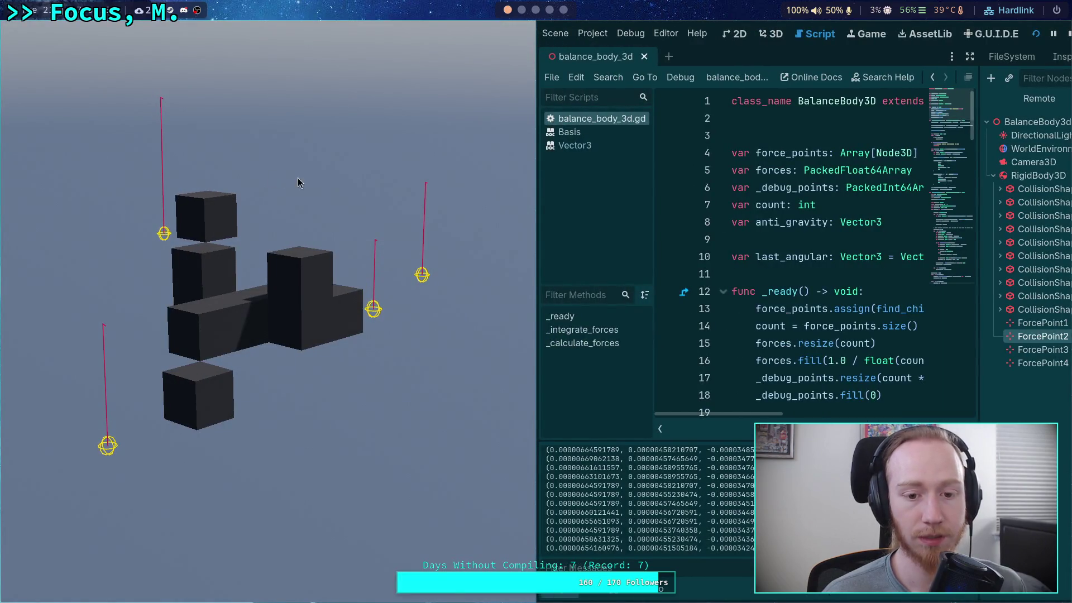
Stop the game, orbit the 3D view around the balance body, and return to the force update loop.
key(F8)
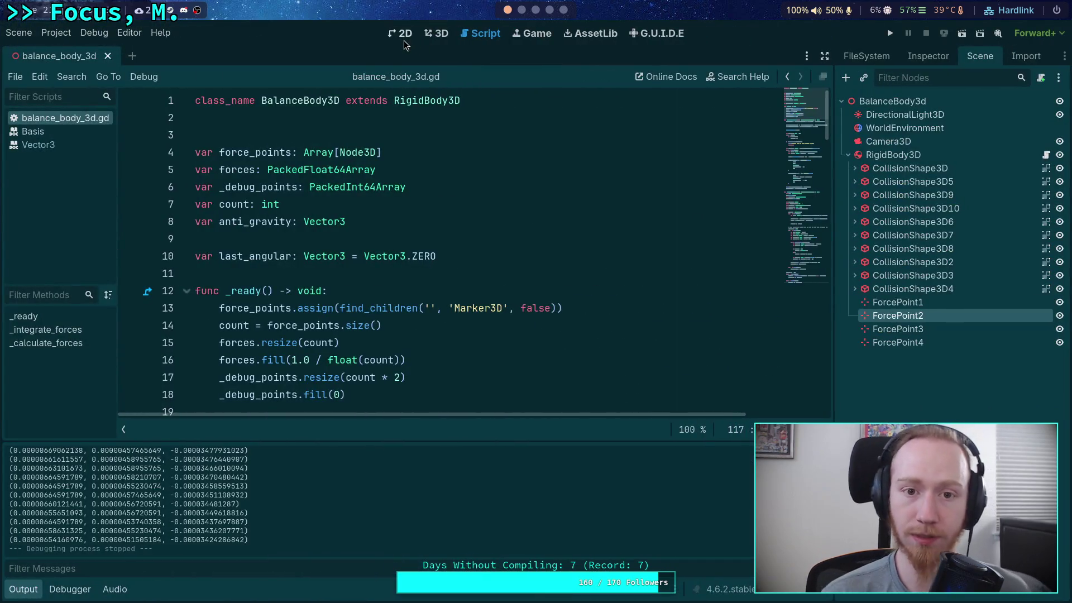
click(436, 33)
mouse_move(529, 312)
mouse_down()
mouse_move(428, 197)
mouse_move(426, 319)
mouse_move(515, 233)
mouse_up()
click(480, 34)
drag(805, 134, 816, 272)
Change line 113's move_toward rate from TAU to 5.0 * state.step and test-run it.
double_click(553, 307)
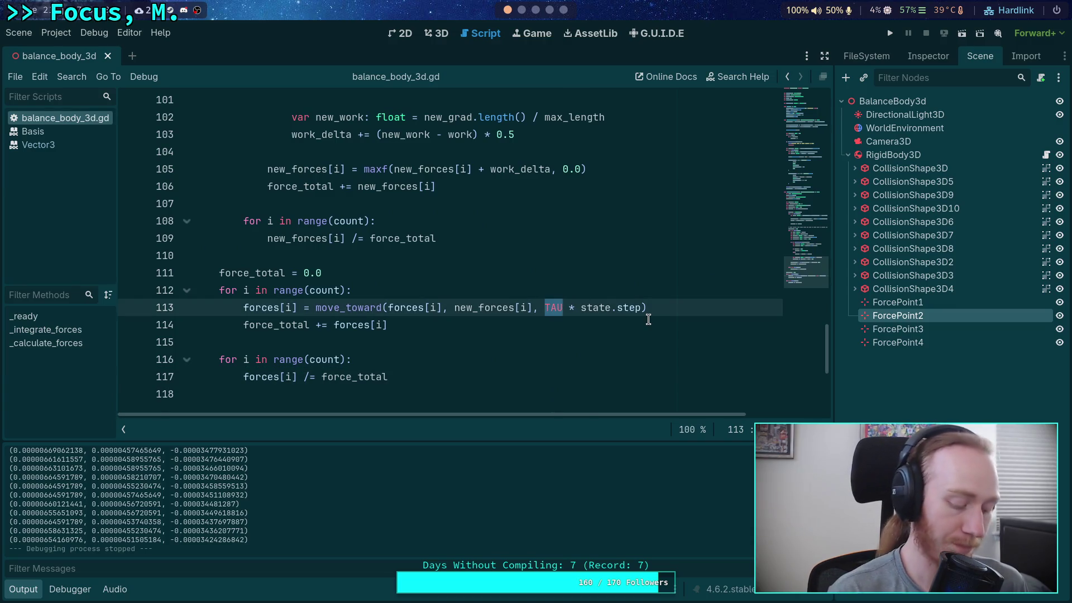
text(5.0)
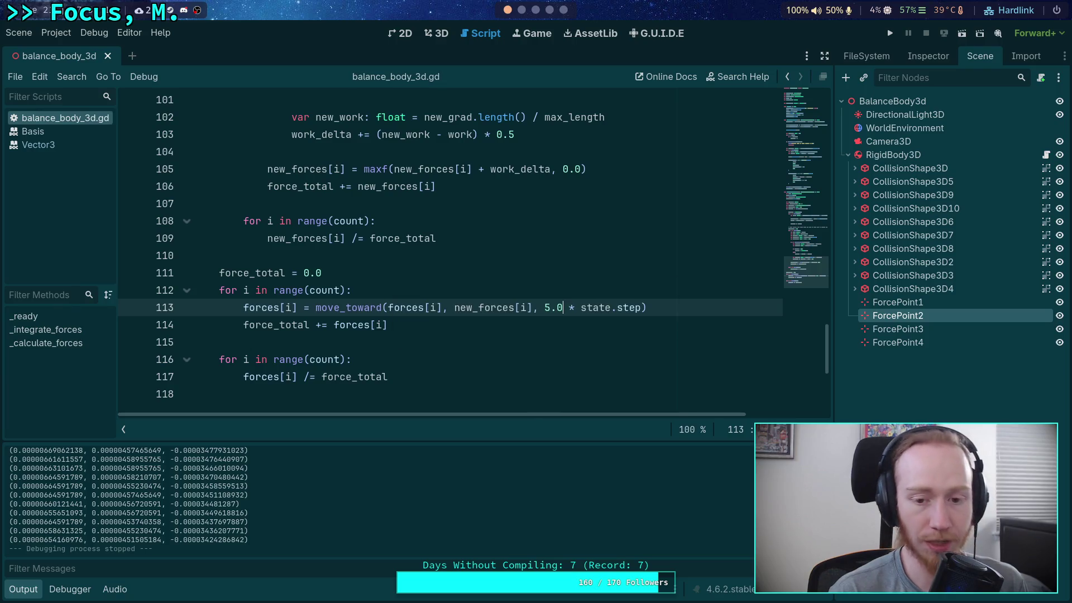
click(891, 33)
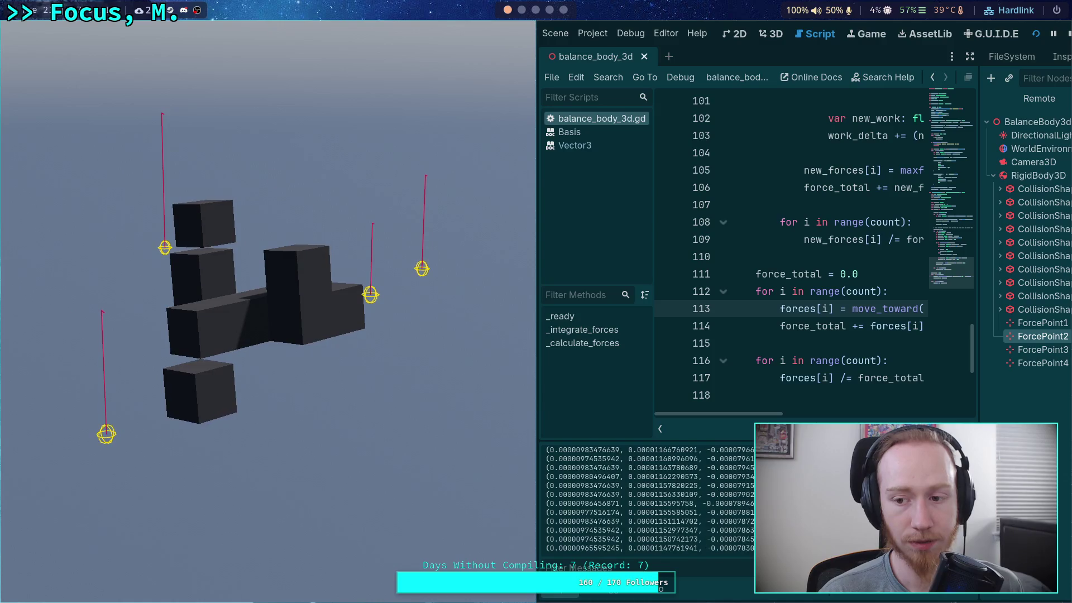
key(F8)
Start a '# NOTE: parameterize the rate of change' comment above line 113.
click(486, 285)
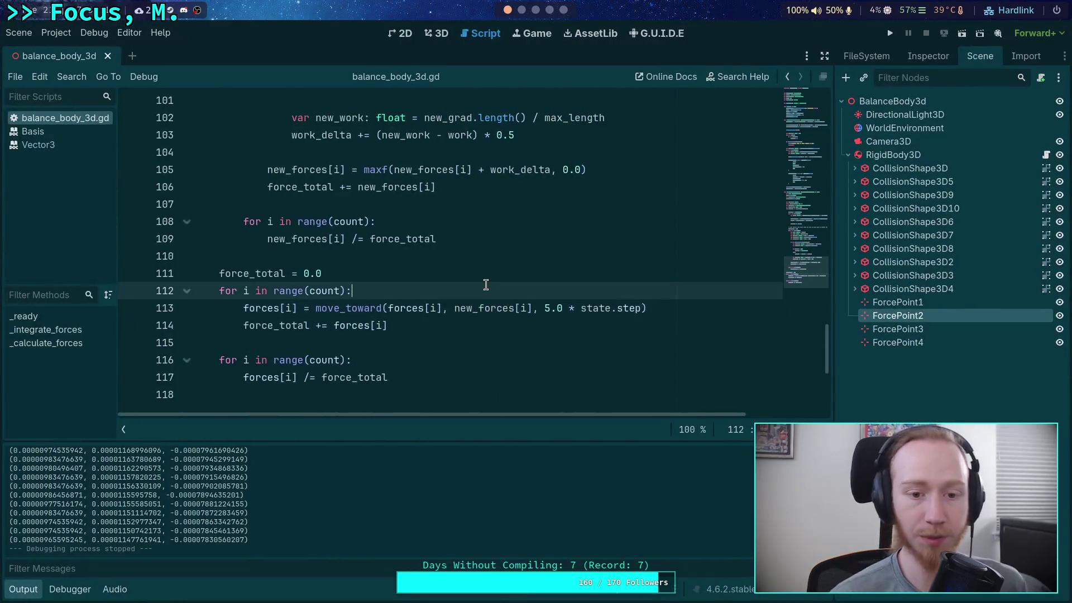
key(Return)
text(# NOTE: parameteriz)
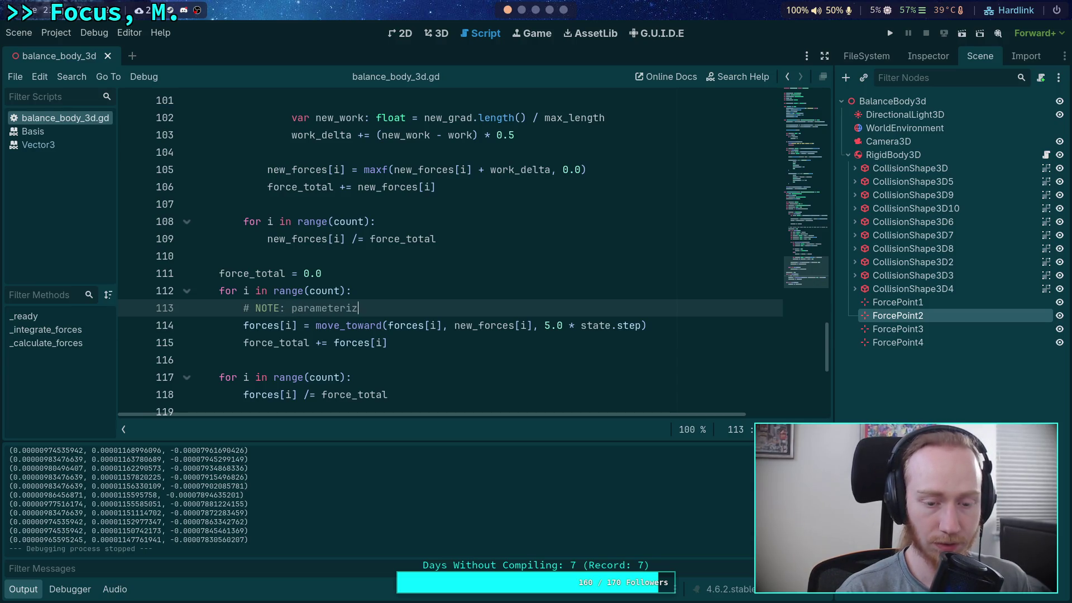
text(e the rate of change)
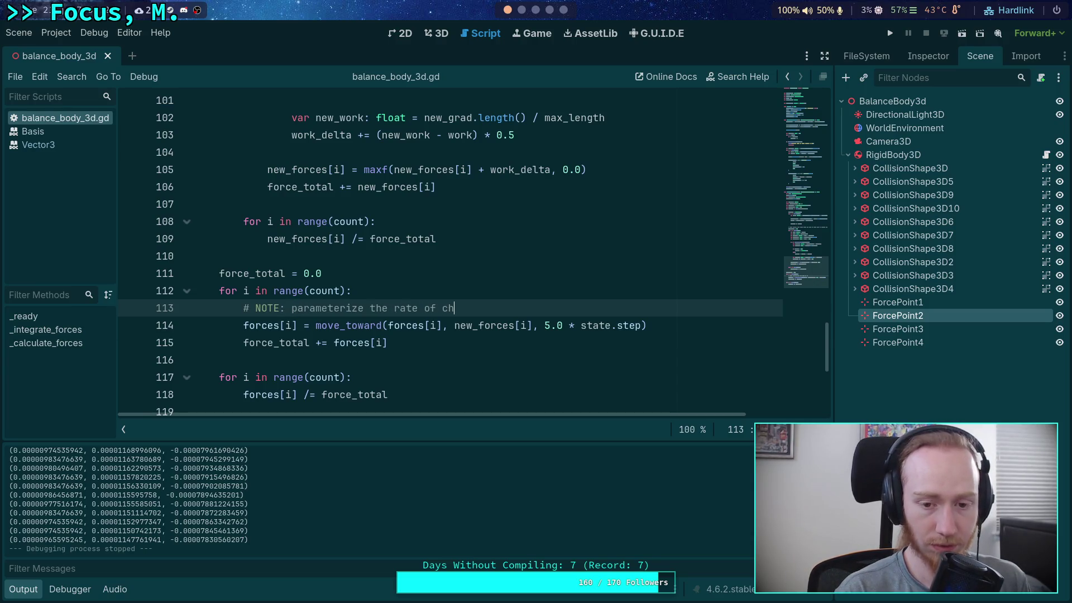
scroll(503, 297, up, 5)
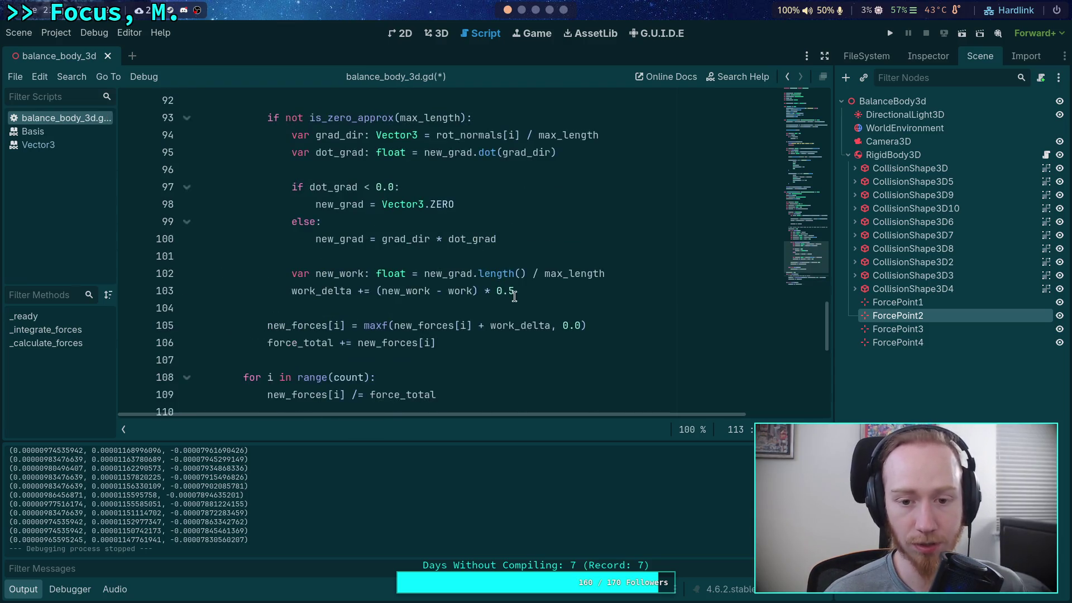
click(597, 168)
key(Return)
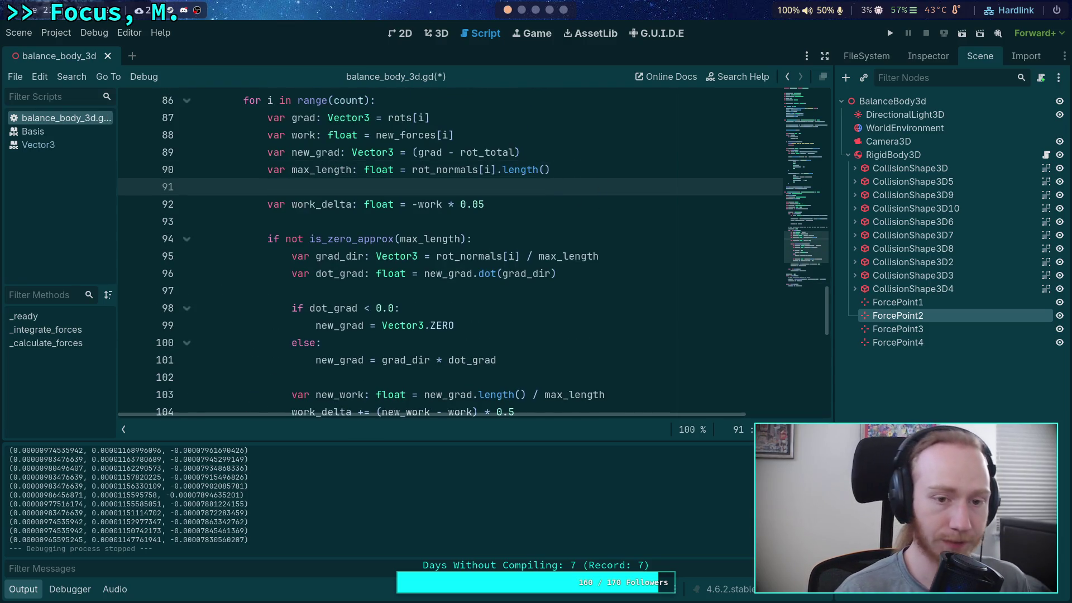
text(# NOTE:para)
text(meterize the)
text(bal)
key(BackSpace)
key(BackSpace)
key(BackSpace)
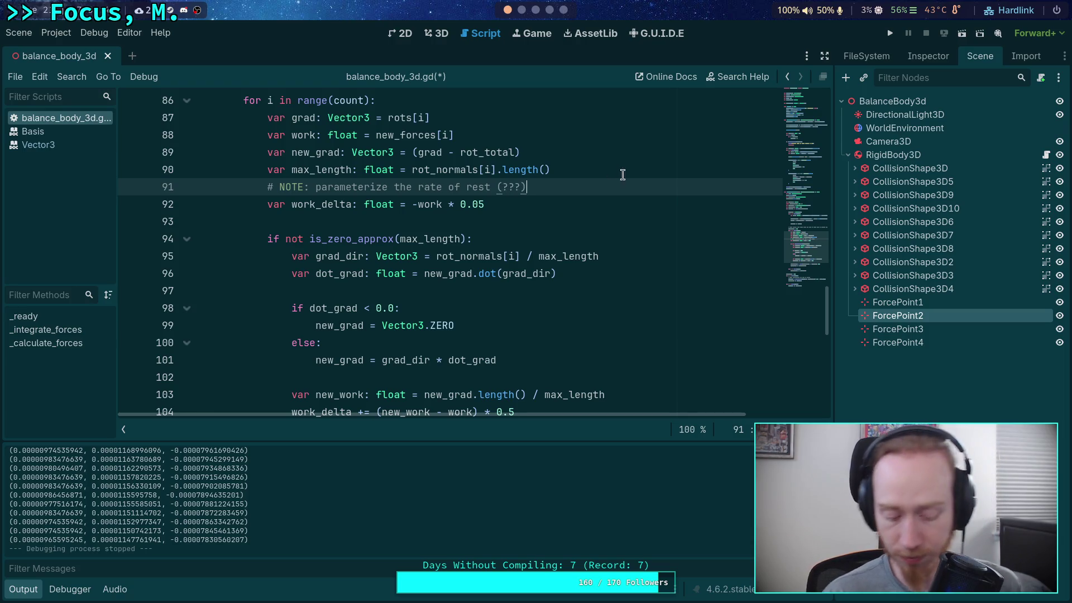
scroll(622, 218, up, 8)
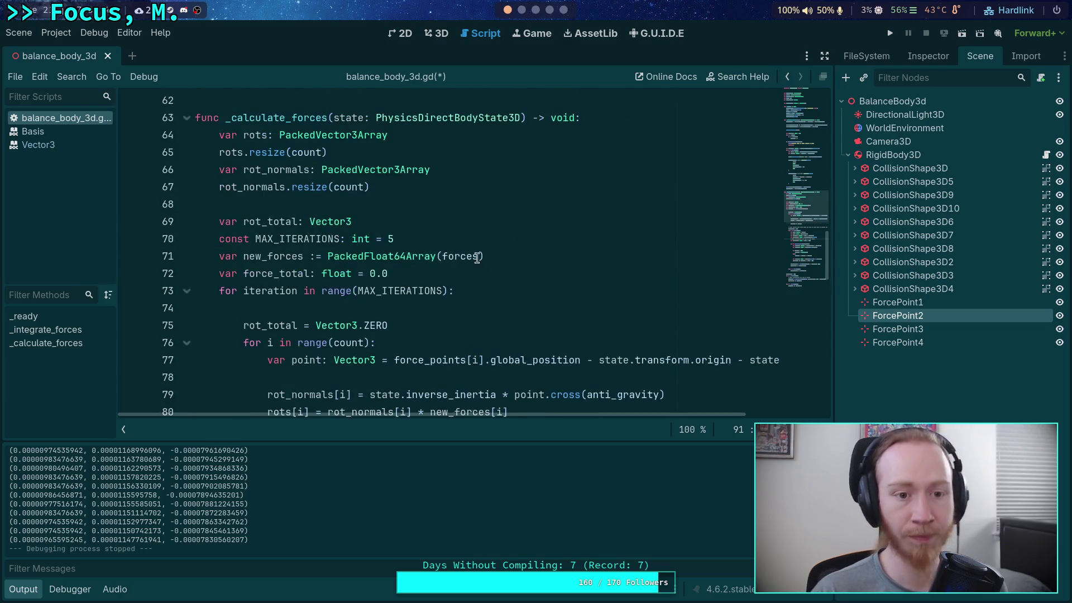
click(419, 224)
key(Return)
text(#)
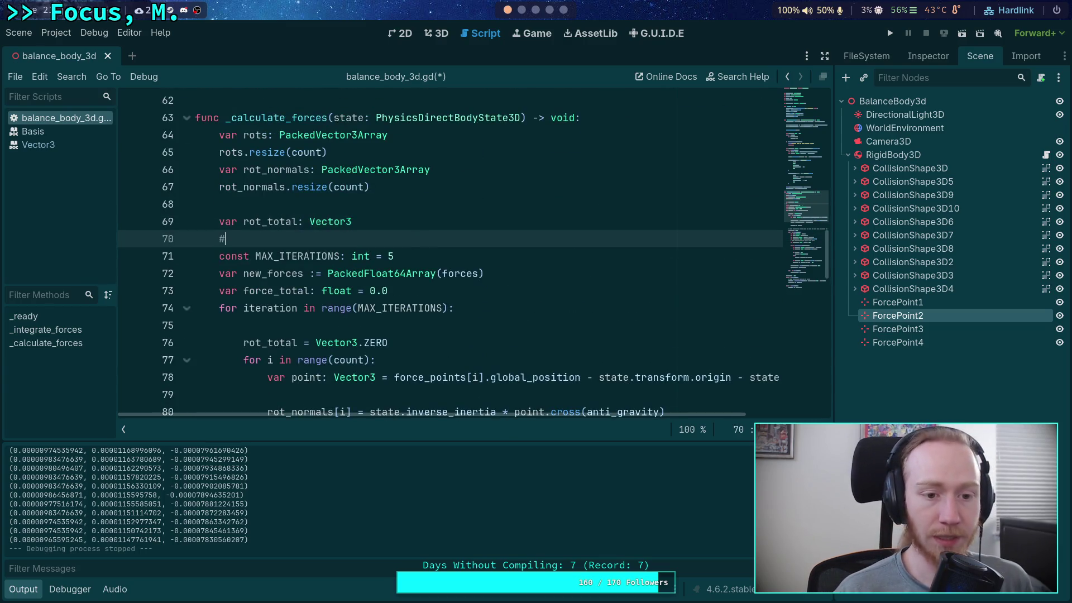
text( Pa)
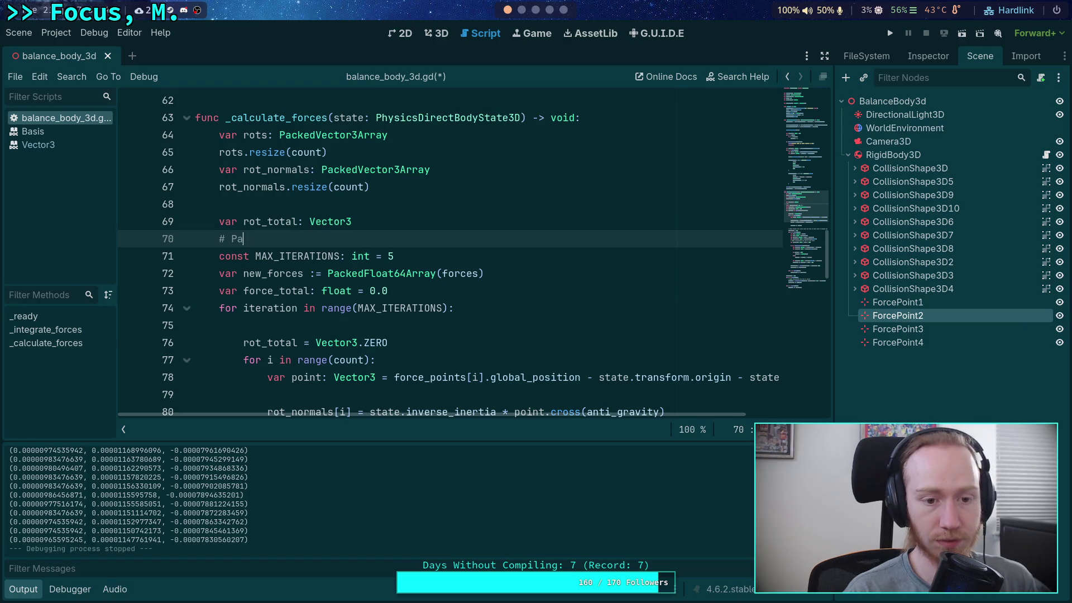
text(NOTE:)
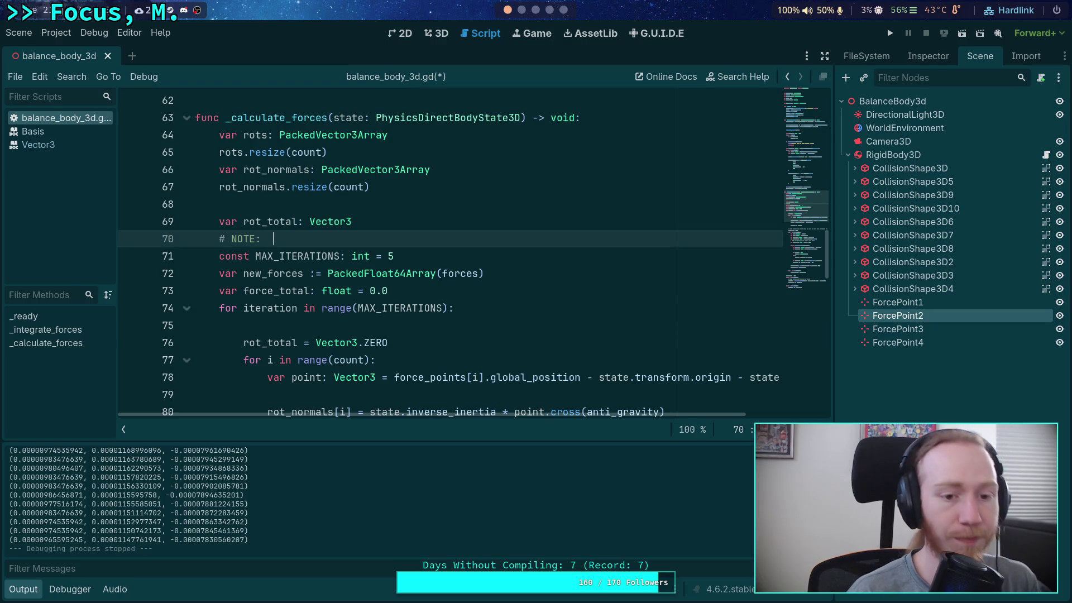
text(Param)
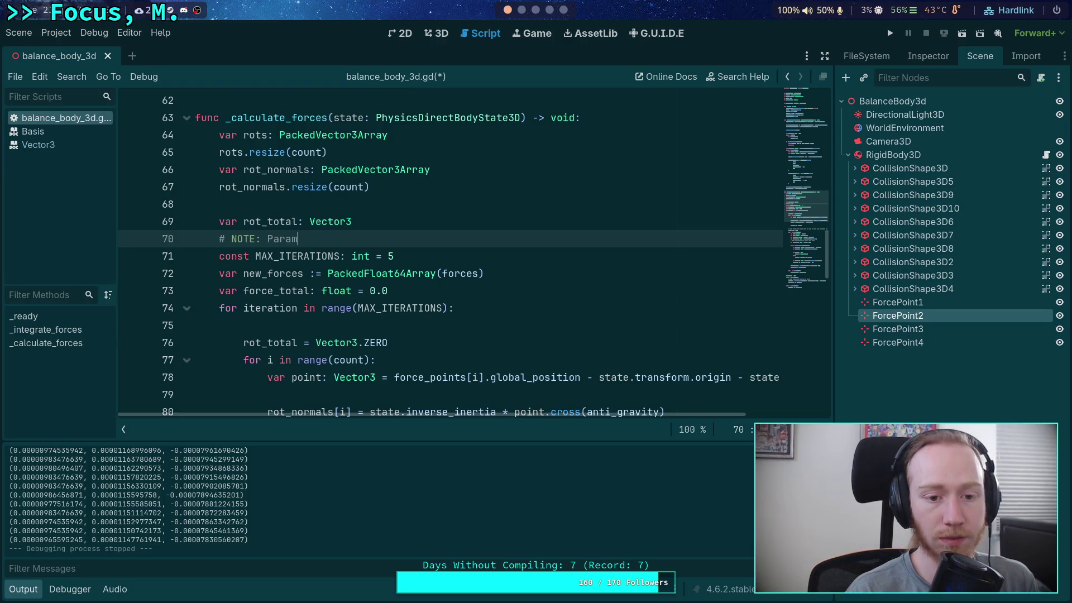
text(eteri)
text(ze the )
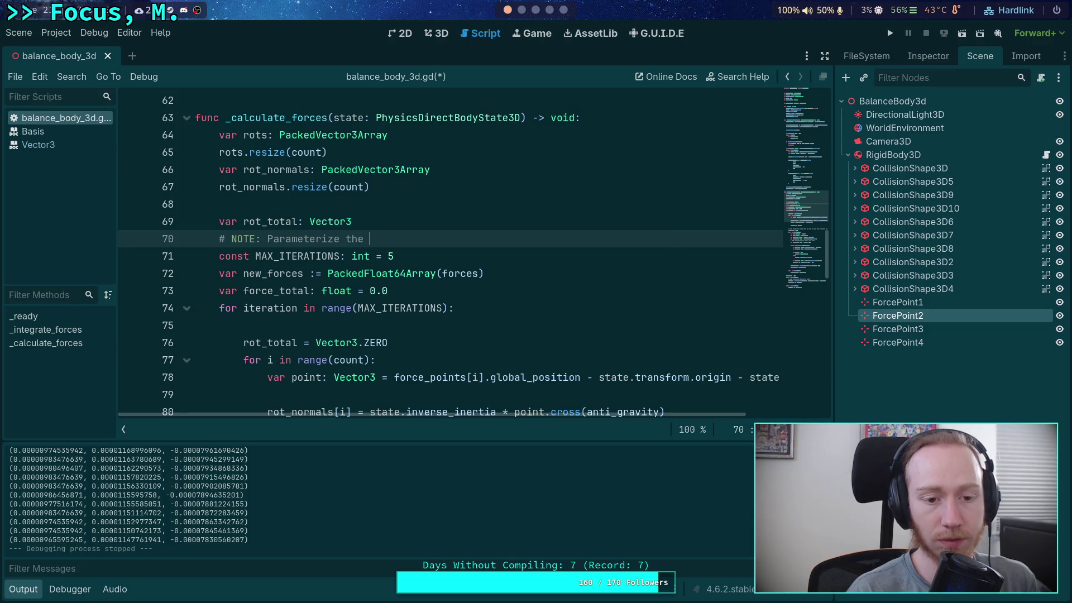
text(iterat)
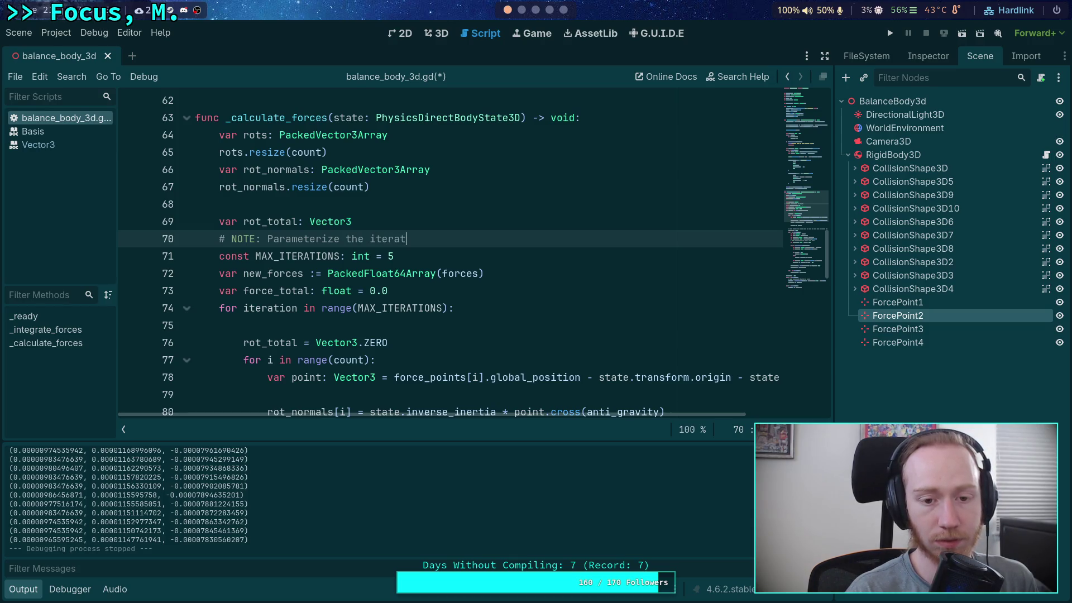
text(ion count)
key(ctrl+s)
scroll(467, 271, up, 1)
scroll(467, 270, up, 4)
click(407, 305)
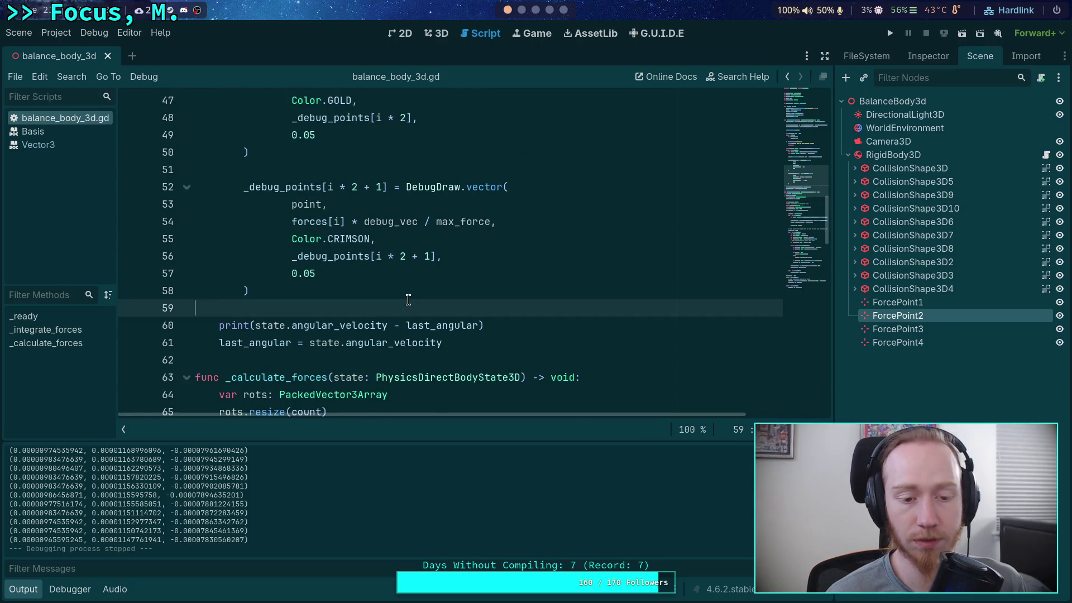
scroll(407, 302, up, 4)
scroll(344, 315, down, 3)
click(368, 221)
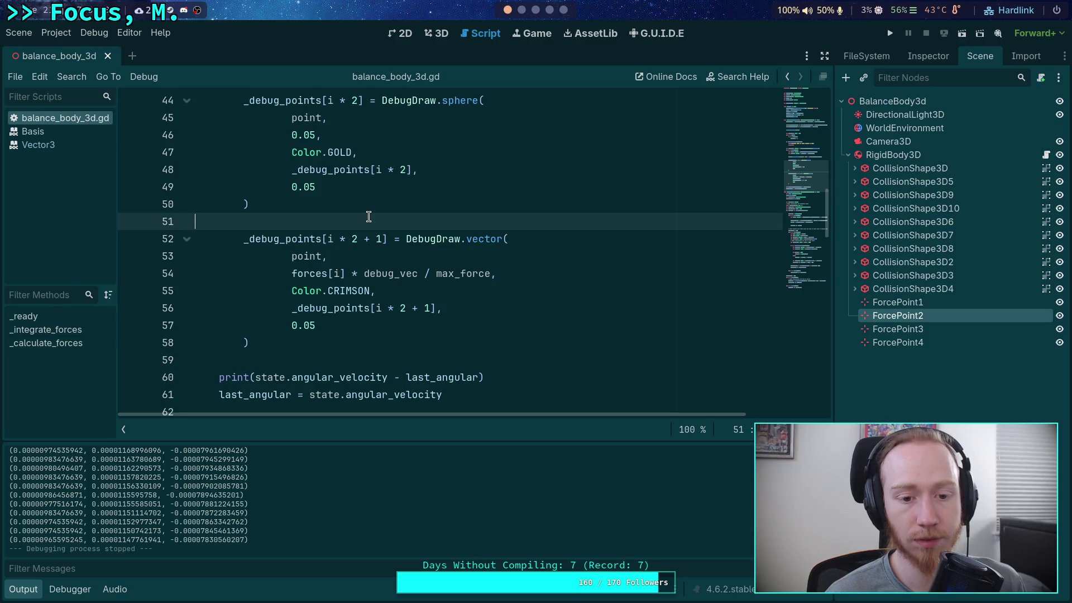
scroll(386, 234, up, 2)
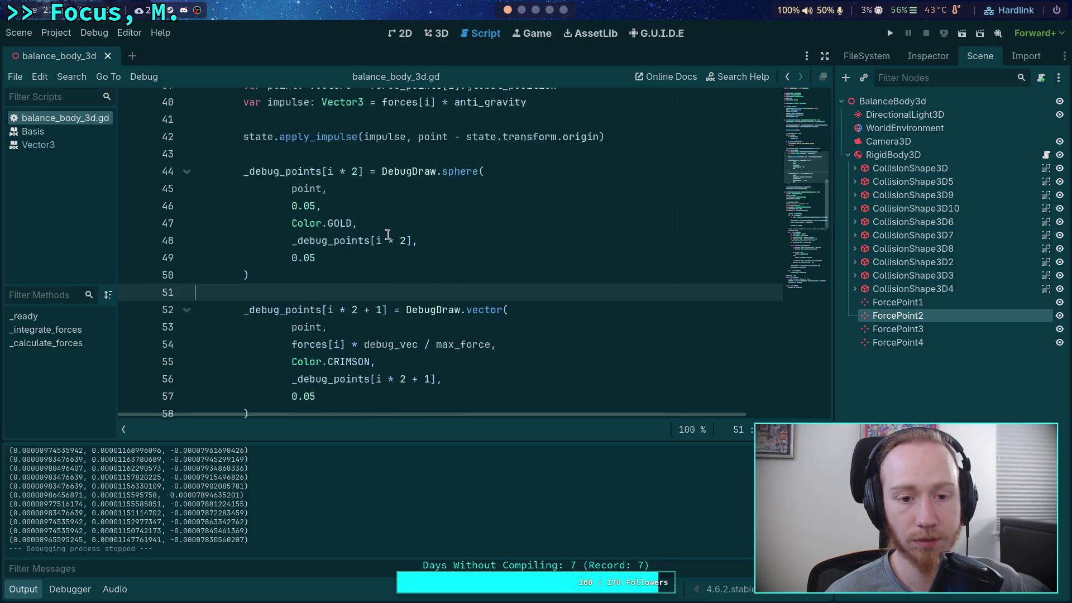
scroll(390, 235, up, 4)
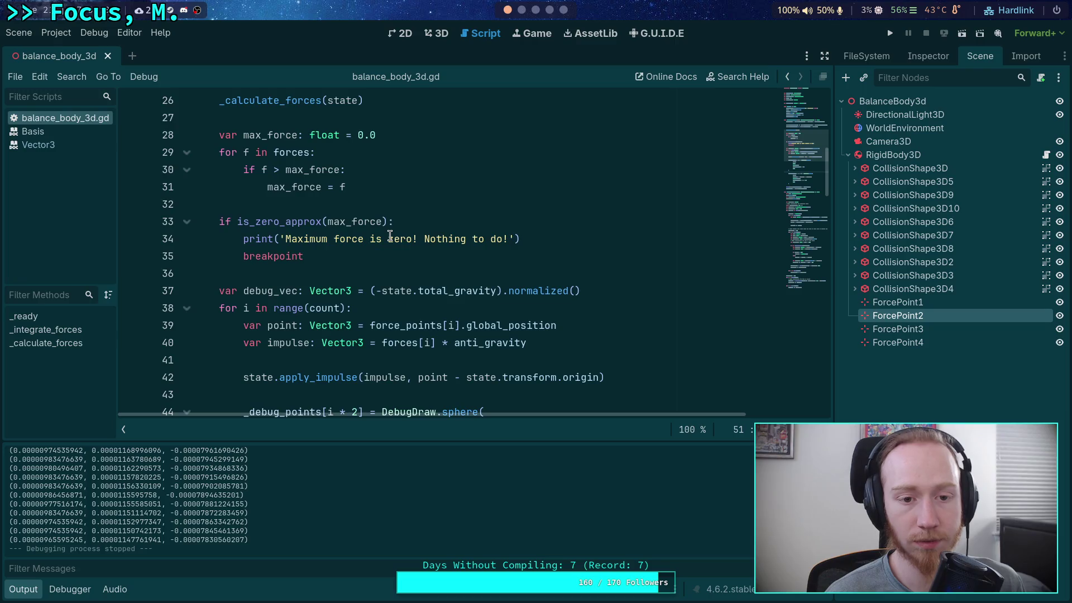
scroll(390, 235, up, 8)
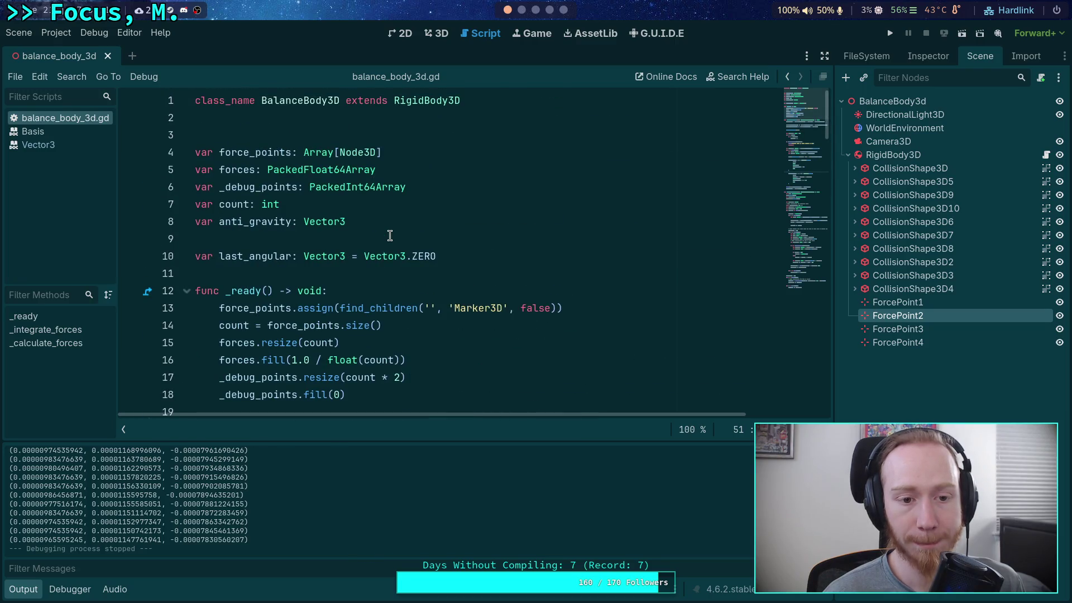
click(390, 236)
Drag ForcePoint2 lower on the balance body, test-run the scene, then go back to balance_body_3d.gd.
click(437, 34)
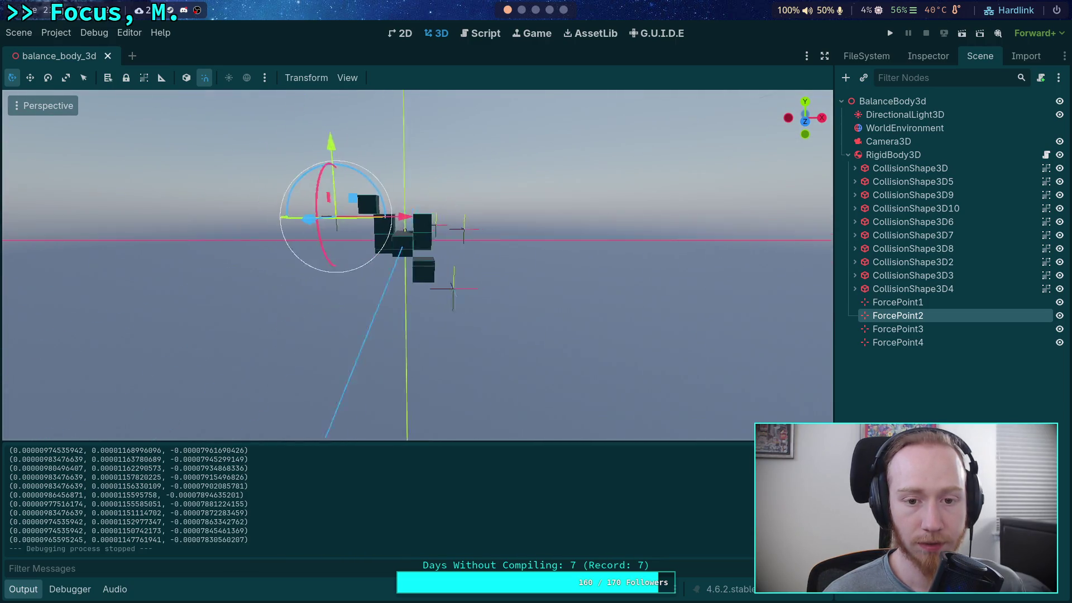
drag(330, 155, 332, 193)
key(F5)
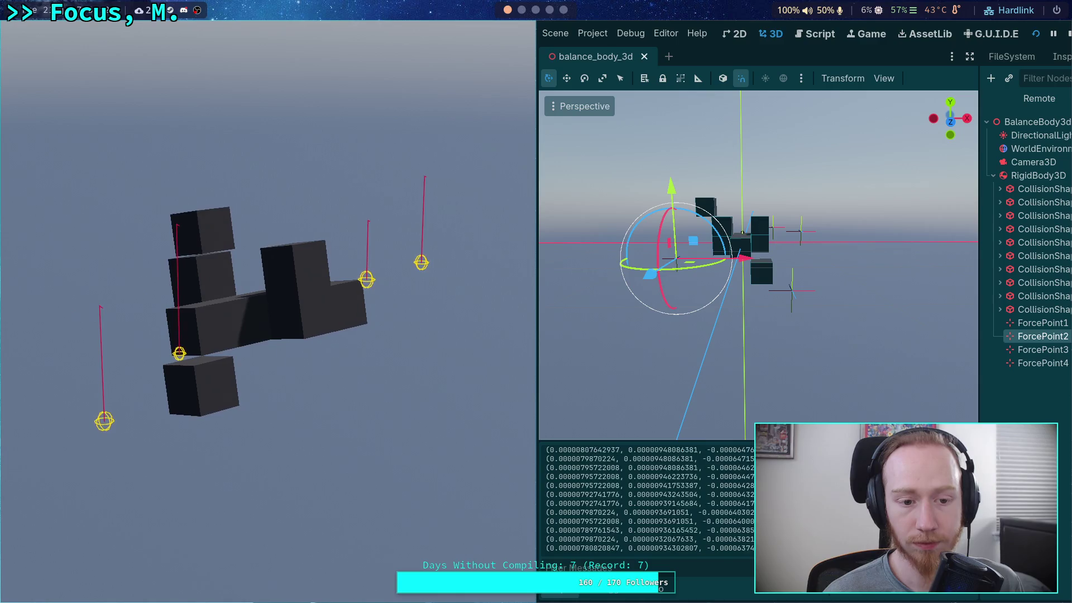
click(1068, 34)
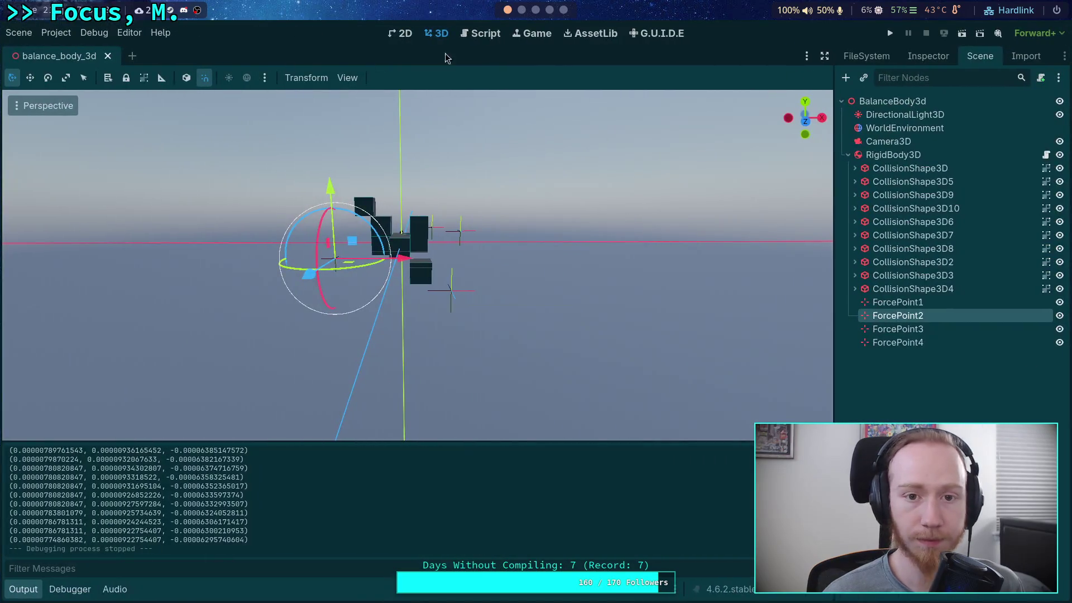
click(480, 33)
scroll(548, 413, down, 20)
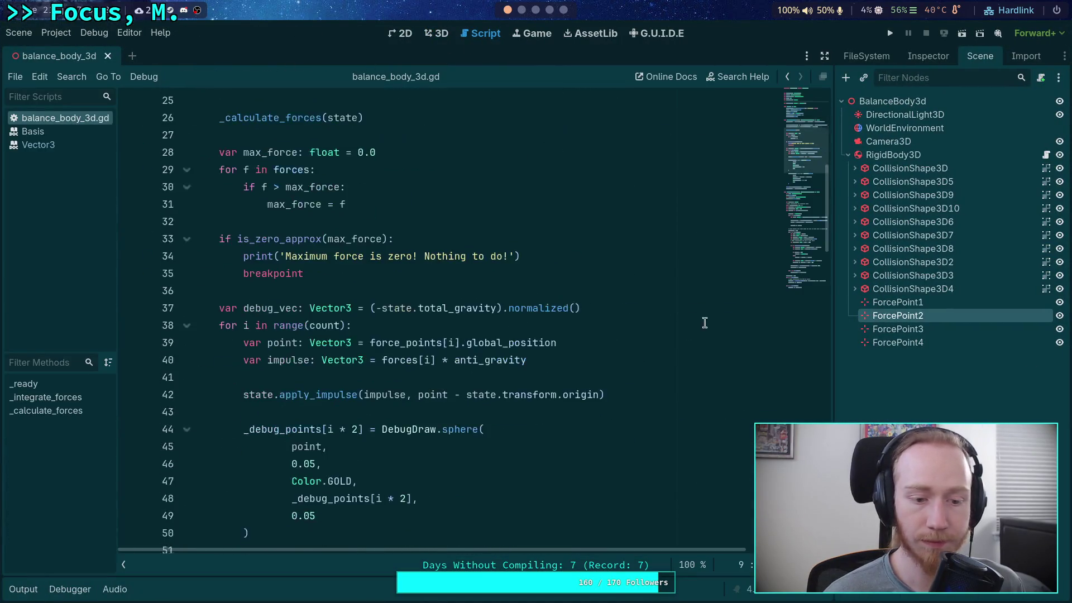
Change the line 116 move_toward rate from 5.0 to 8.0 and test-run the game.
drag(545, 408, 563, 406)
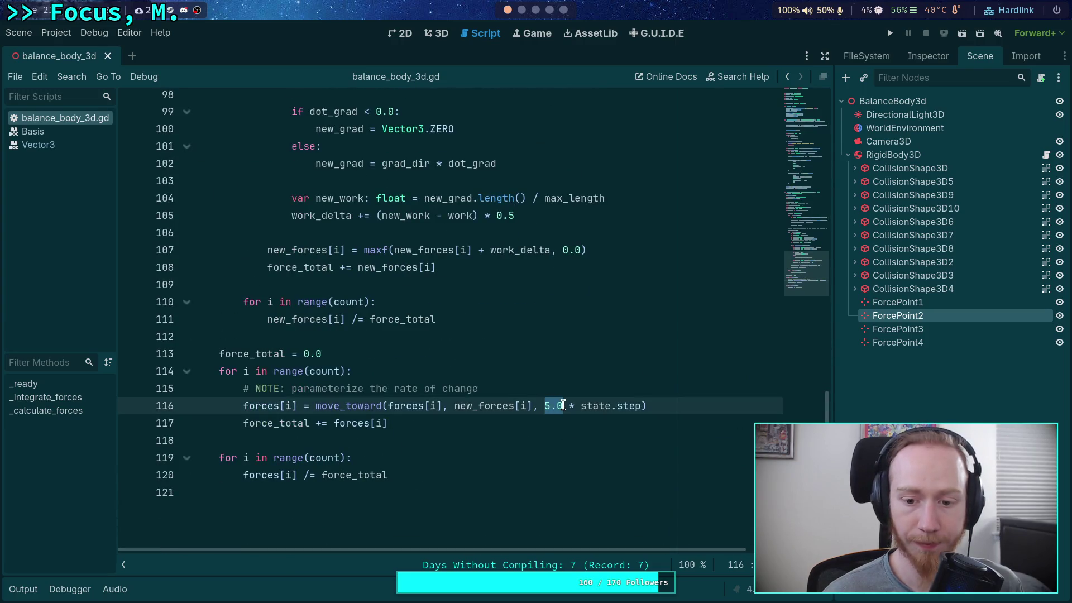
text(8.0)
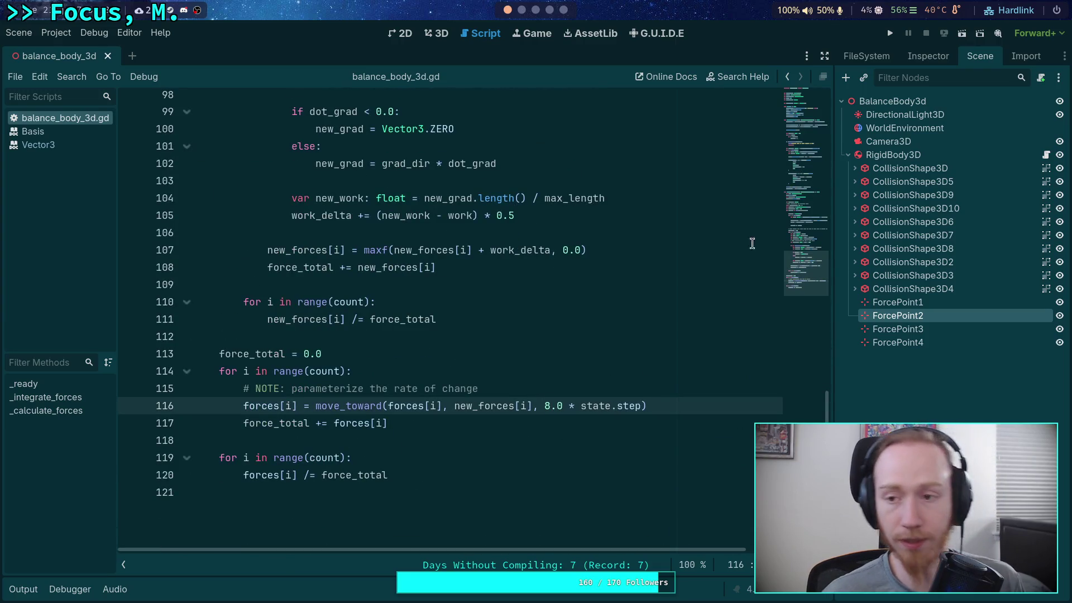
click(890, 33)
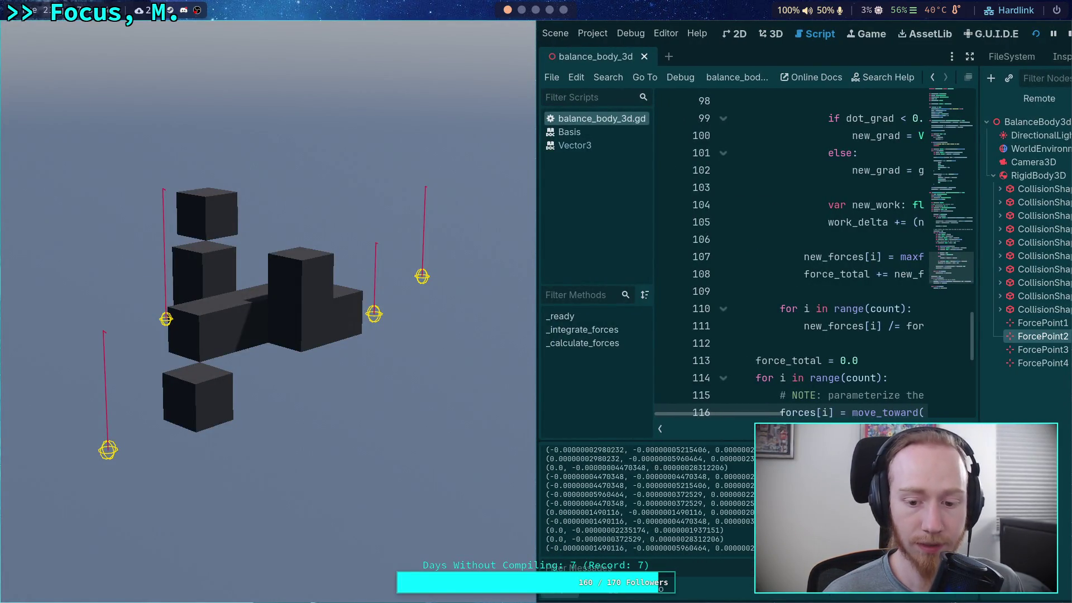
key(F8)
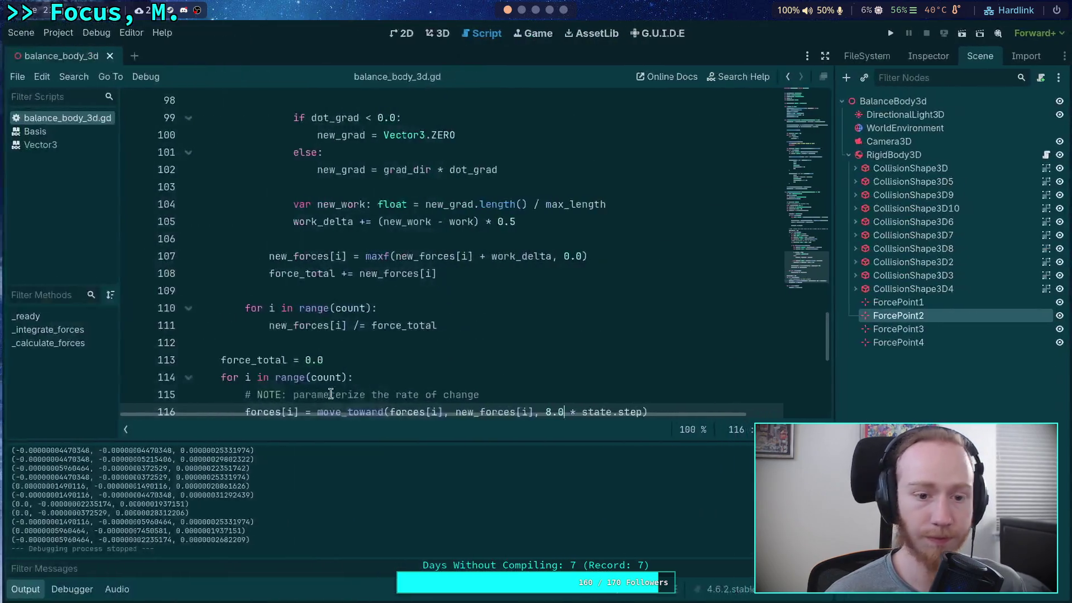
Hide the Output panel and delete the angular-velocity print line.
click(15, 591)
scroll(536, 397, up, 15)
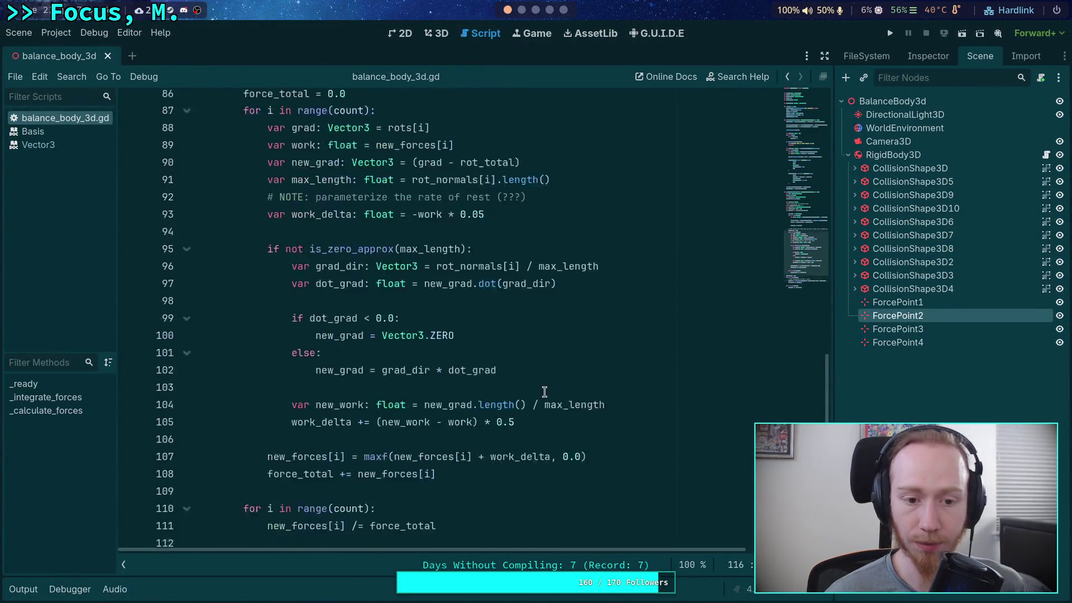
scroll(335, 397, up, 3)
drag(525, 425, 518, 409)
key(BackSpace)
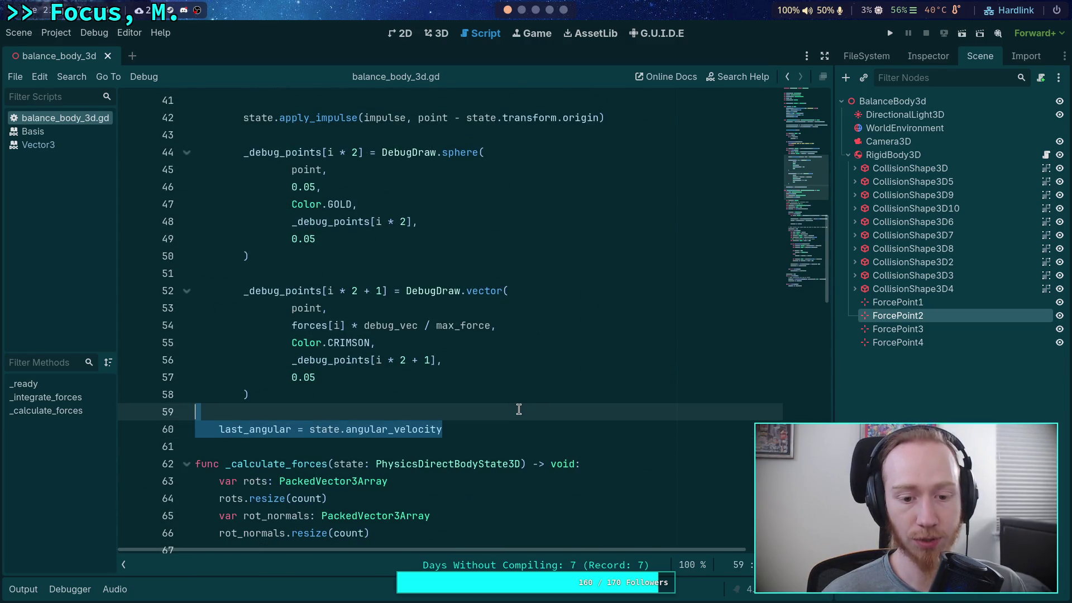
Restore the deleted print line, comment it out, then delete the commented line.
click(519, 409)
key(ctrl+z)
key(ctrl+z)
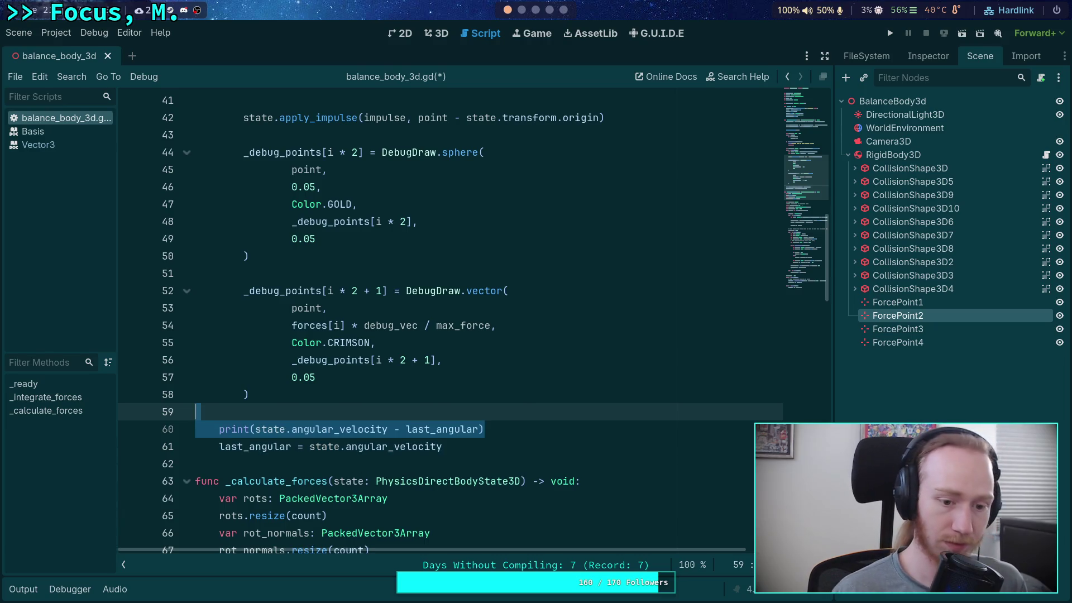
text(#)
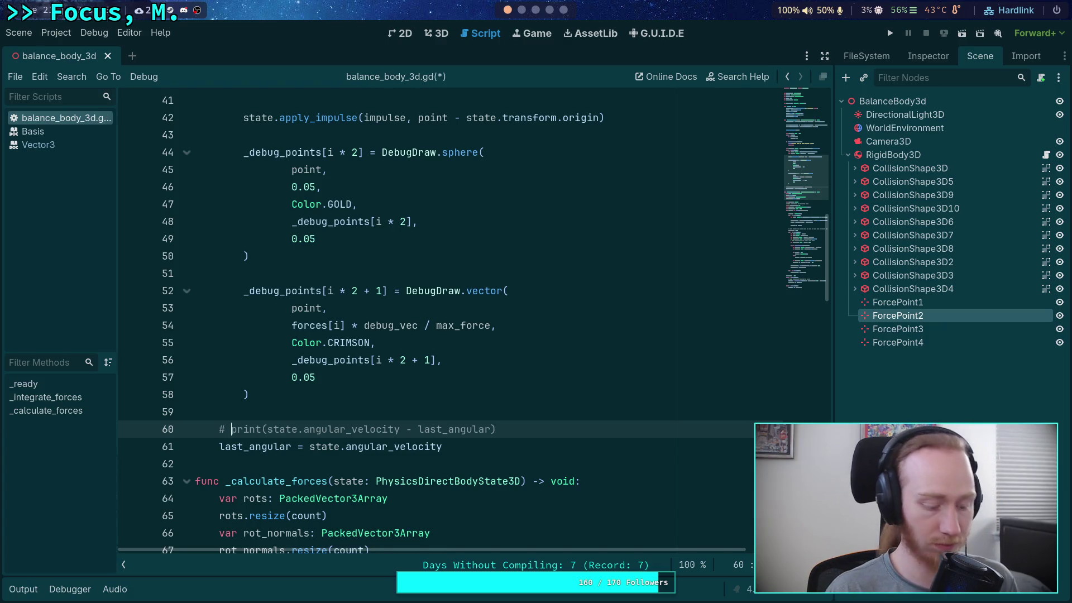
triple_click(493, 430)
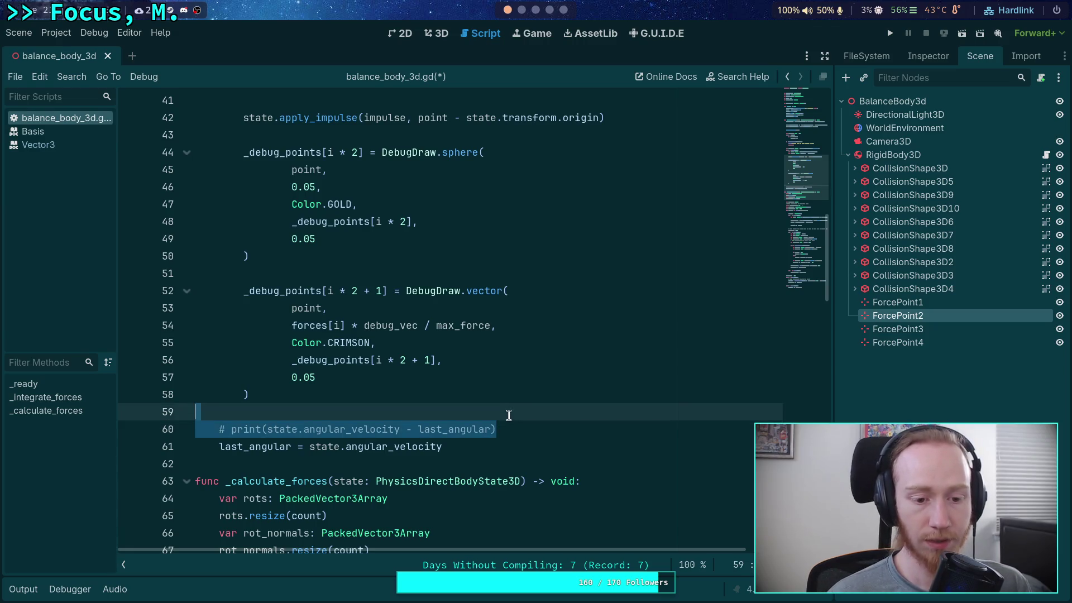
key(BackSpace)
key(BackSpace)
Insert two blank lines above last_angular = state.angular_velocity.
scroll(449, 359, up, 5)
scroll(449, 359, up, 5)
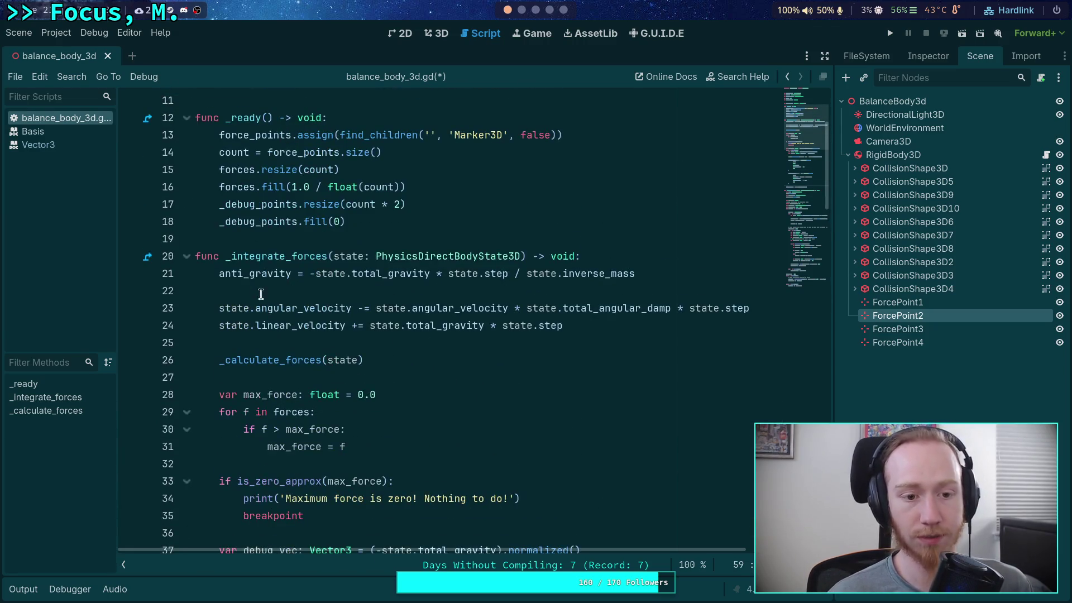
scroll(475, 364, down, 10)
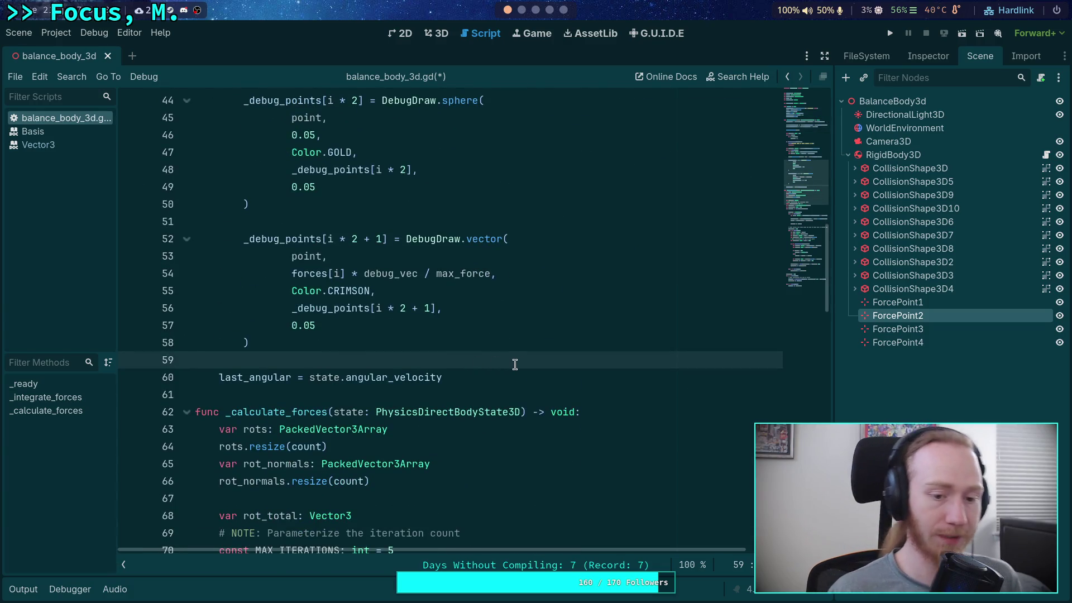
key(Return)
key(Return)
key(Up)
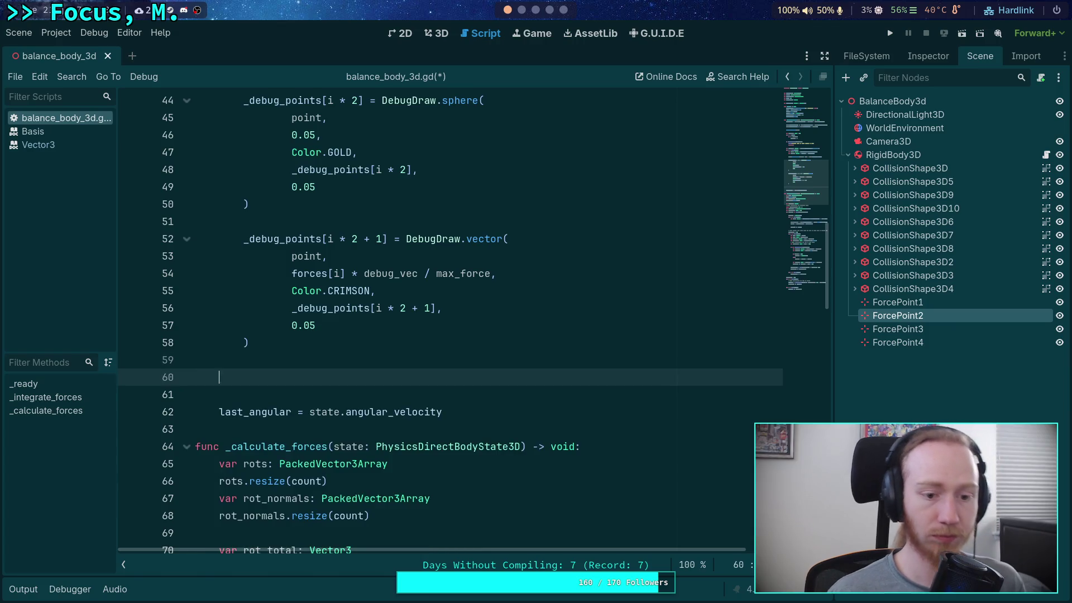
scroll(453, 207, up, 13)
Add 'var _debug_angular_accel: int' as line 7, below the _debug_points declaration.
click(465, 187)
key(Return)
text(var _debug_a)
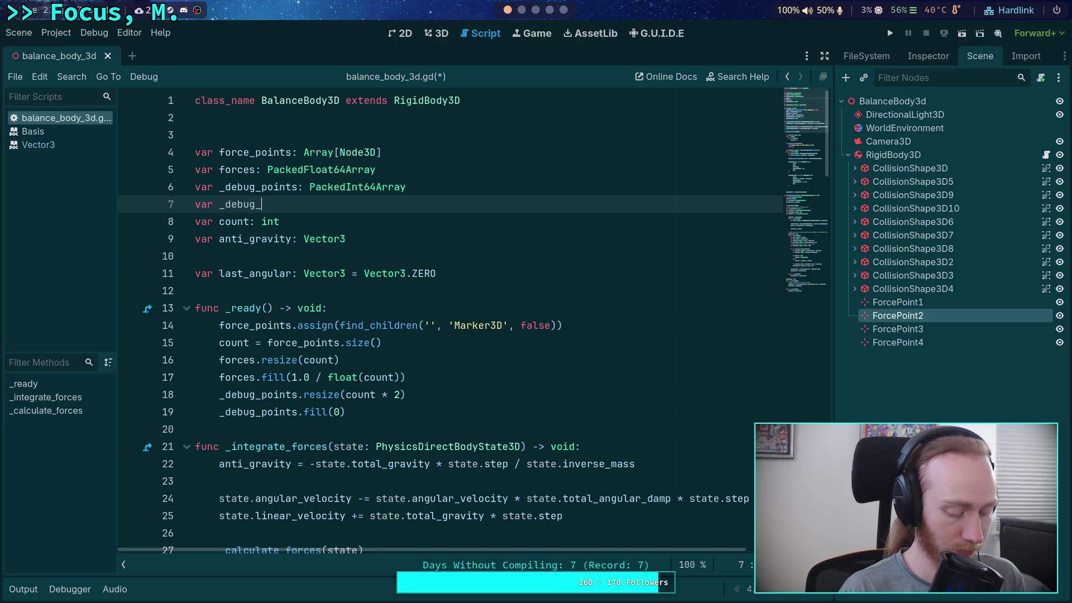
text(ng)
key(BackSpace)
key(BackSpace)
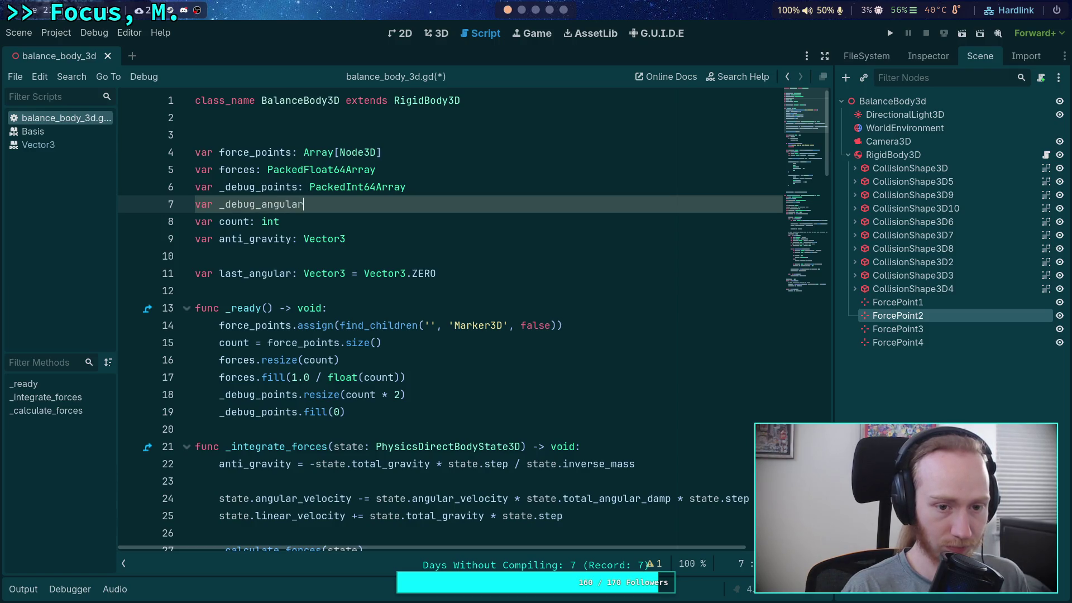
text(ccel: )
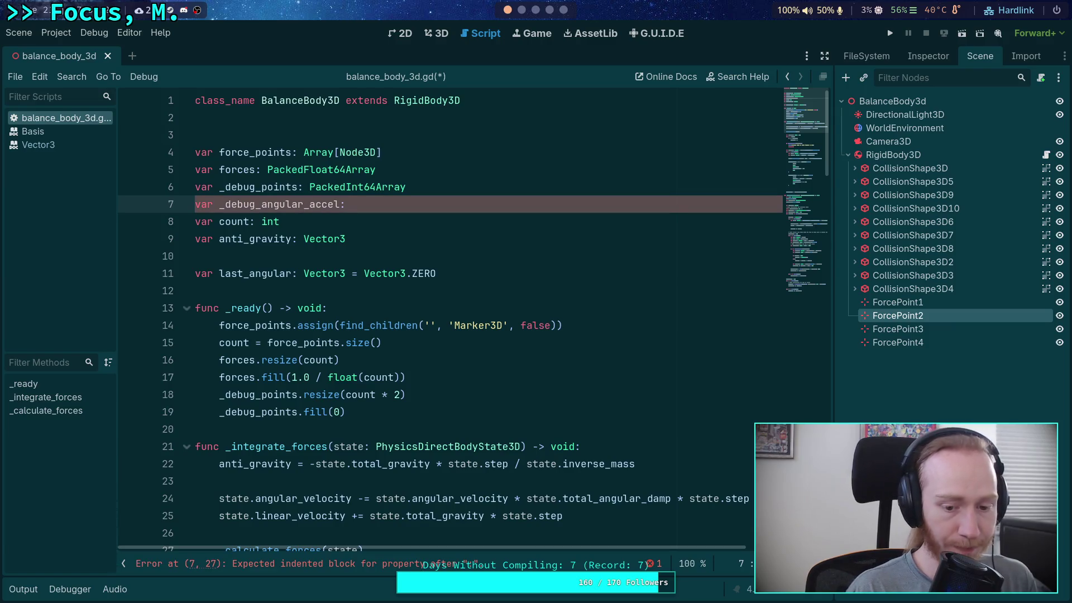
text(int)
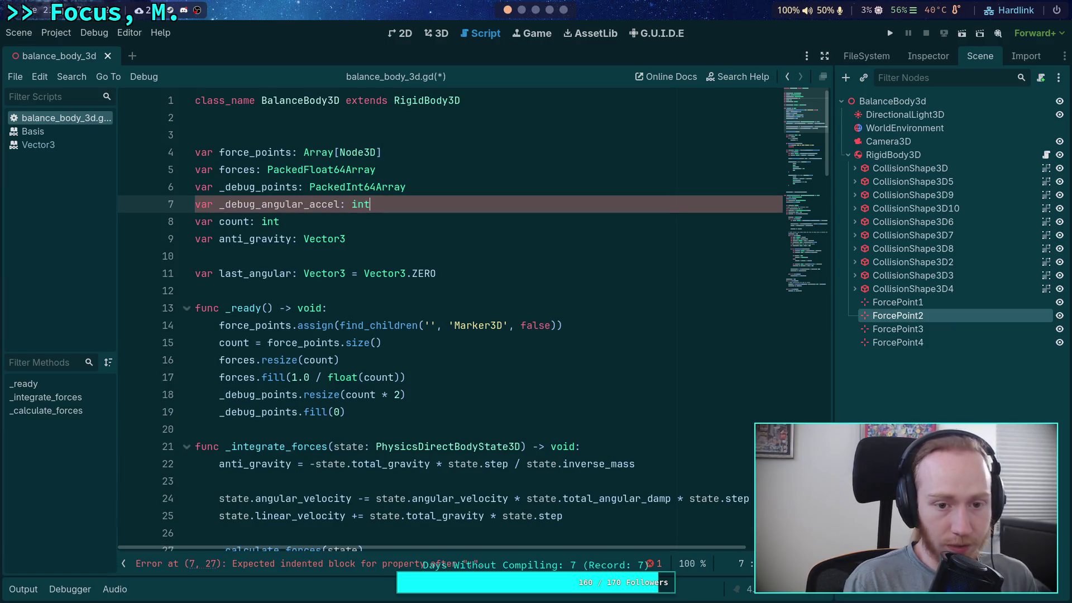
mouse_move(794, 139)
mouse_down()
mouse_move(792, 289)
mouse_move(802, 226)
mouse_up()
scroll(503, 251, up, 6)
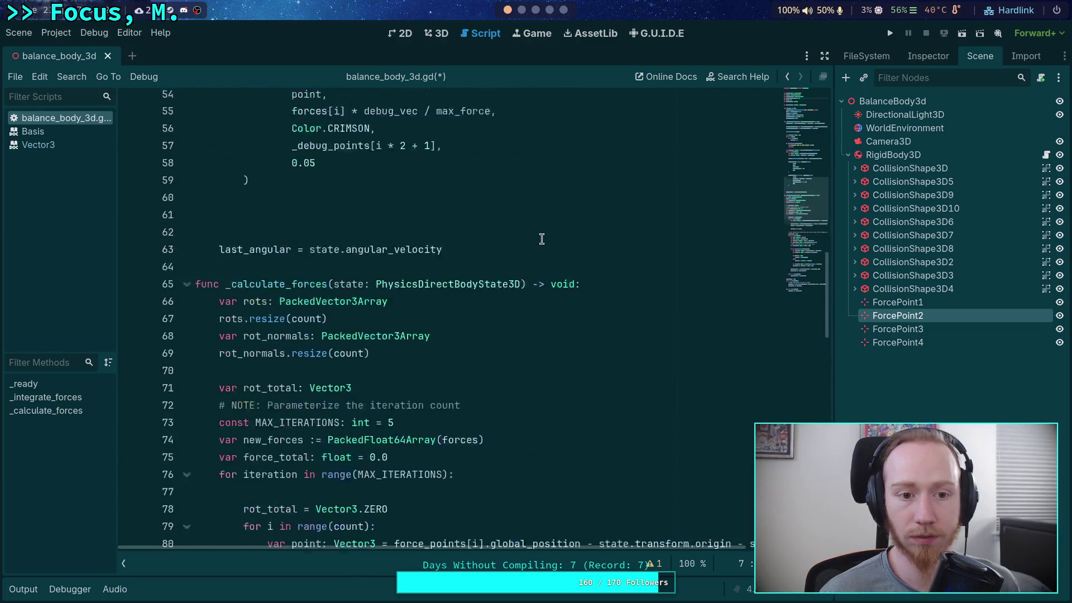
Begin _debug_angular_accel = DebugDraw.text( with the origin + 0.2 offset and str(state.angular_velocity - last_angular).
click(448, 341)
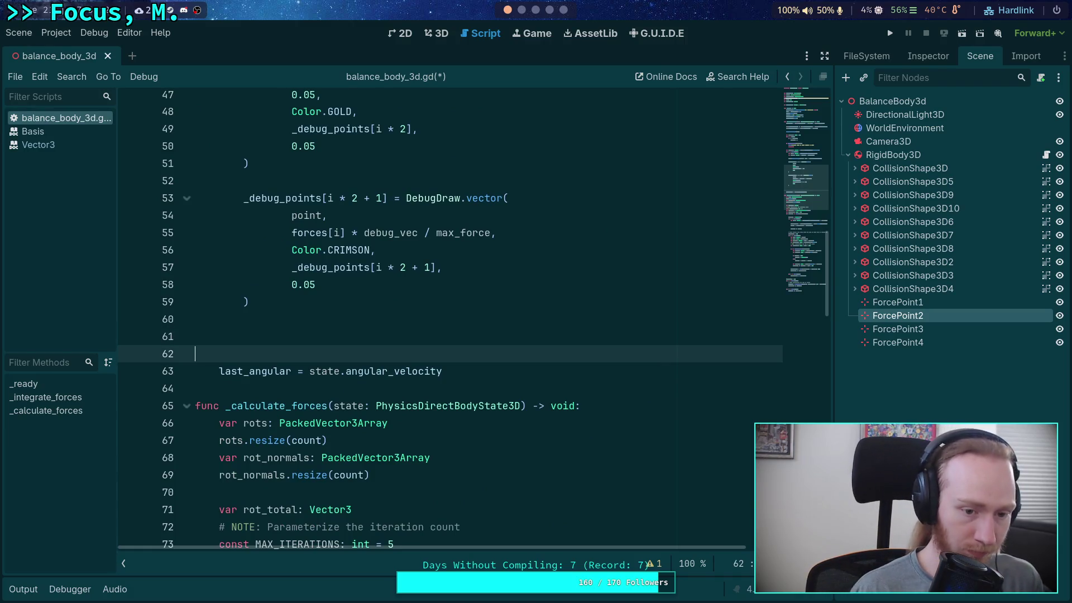
text(_debug_angular_accel = )
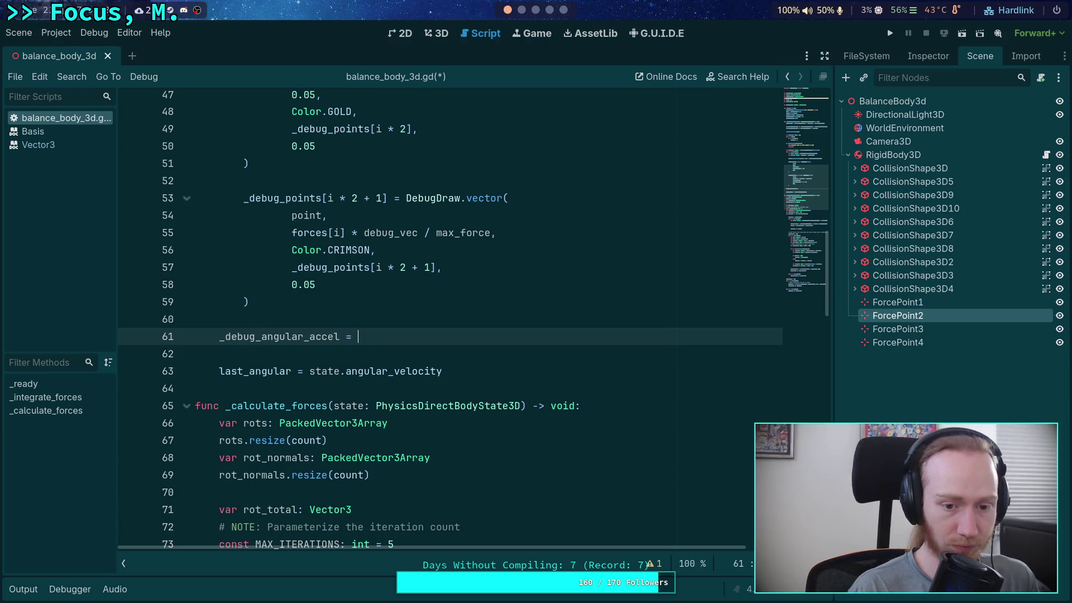
text(DebugDraw.te)
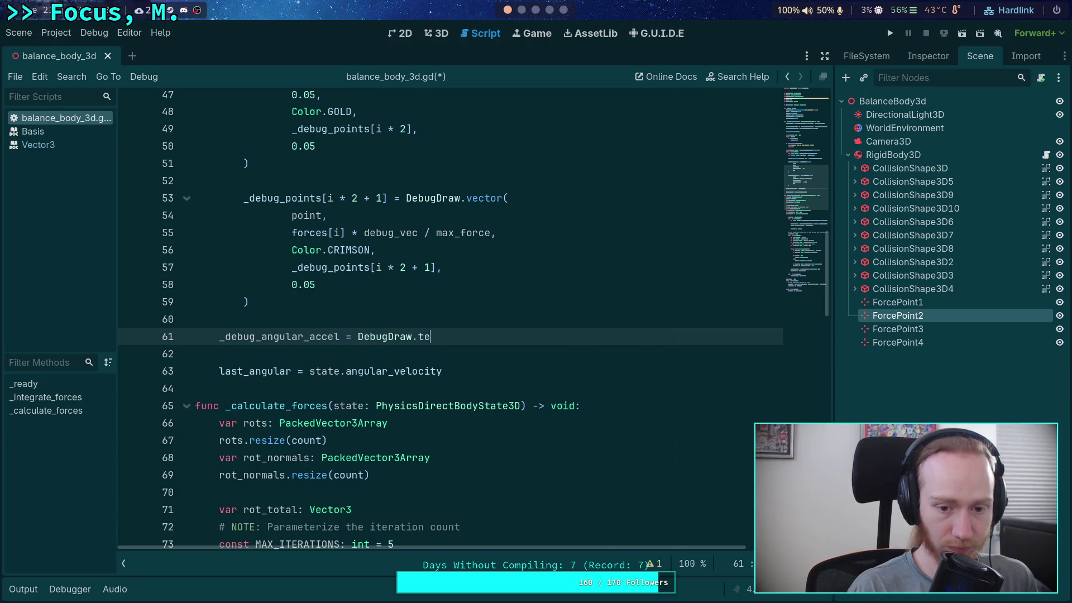
text(xt()
key(Return)
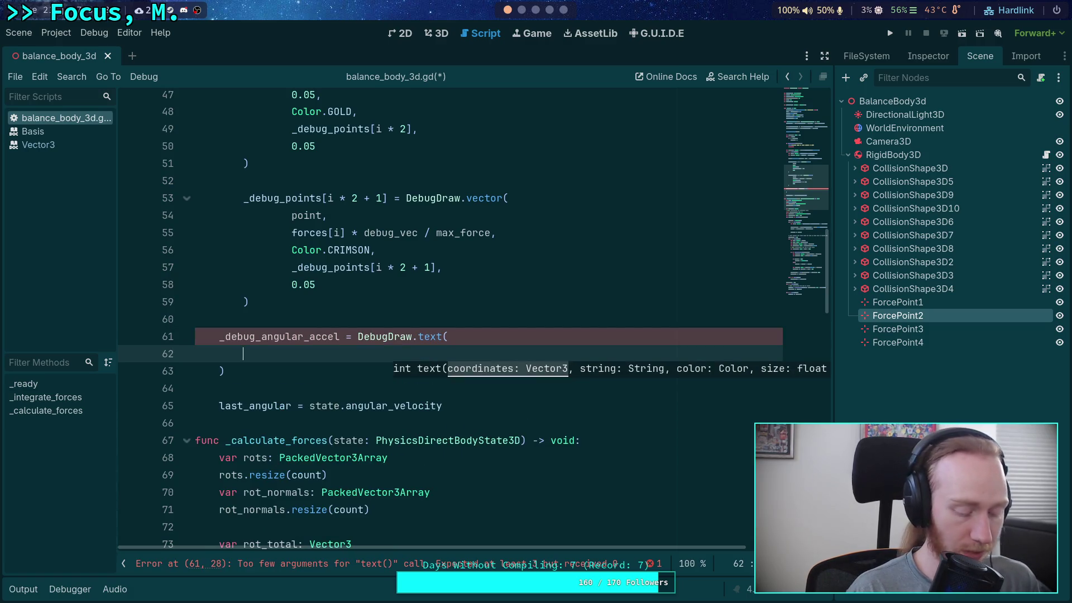
text(state.transform.origin + 0.2)
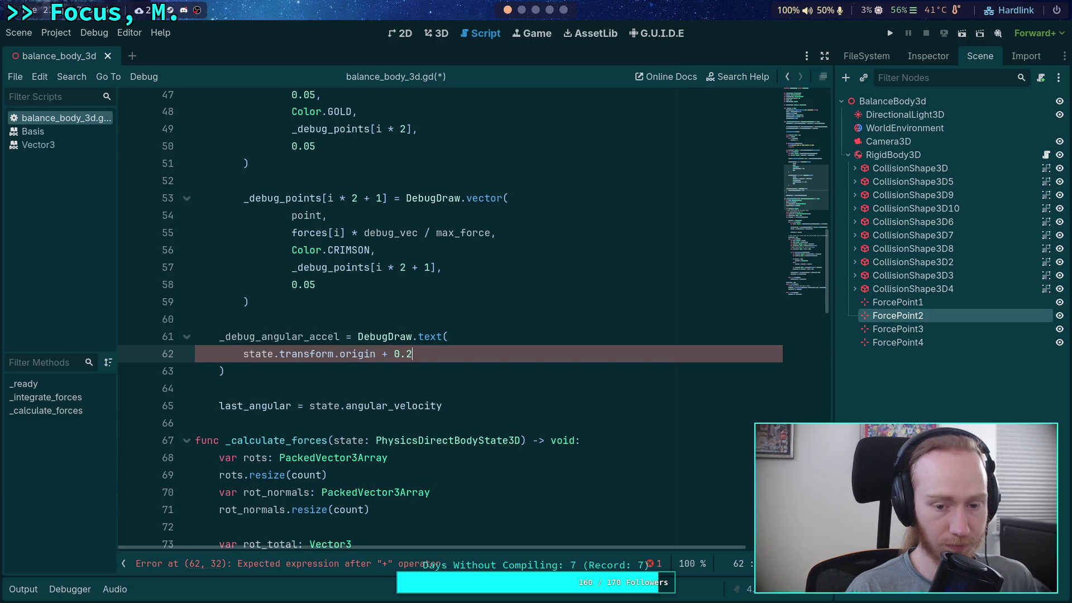
text(,)
key(Return)
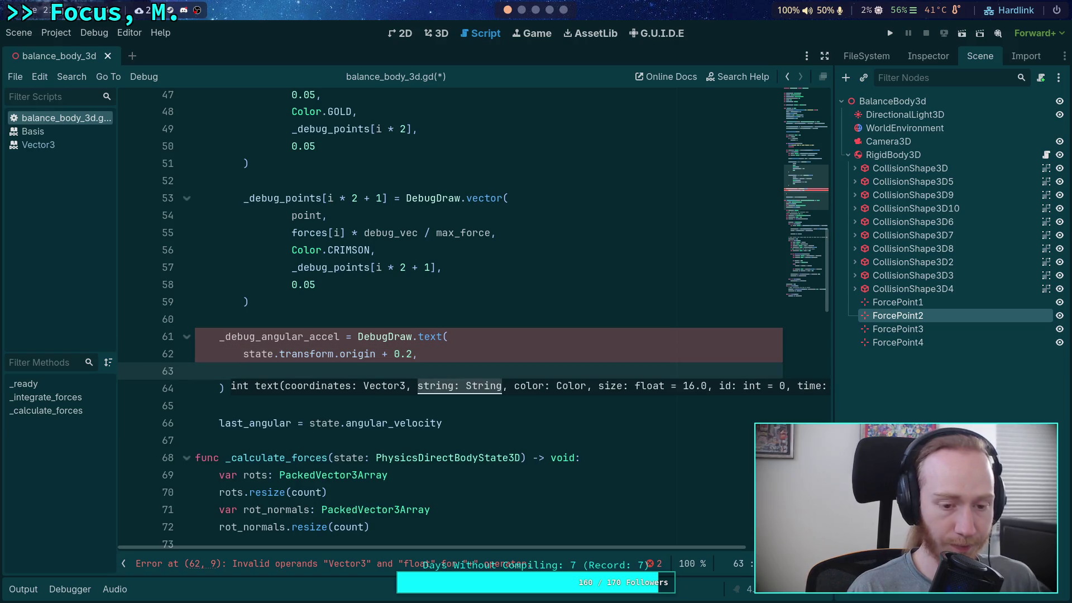
text(str()
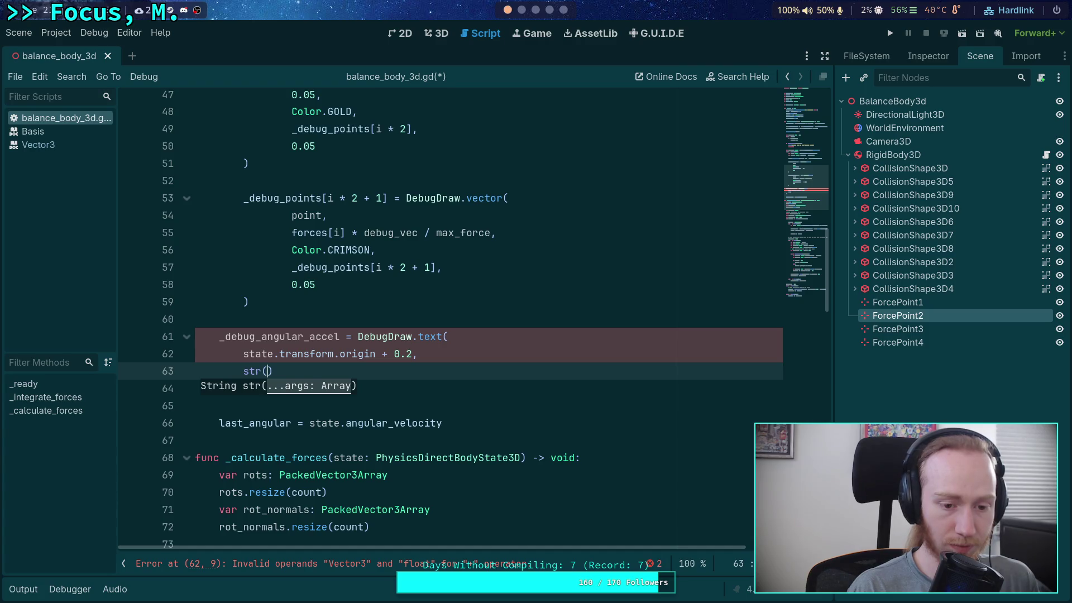
text(state.)
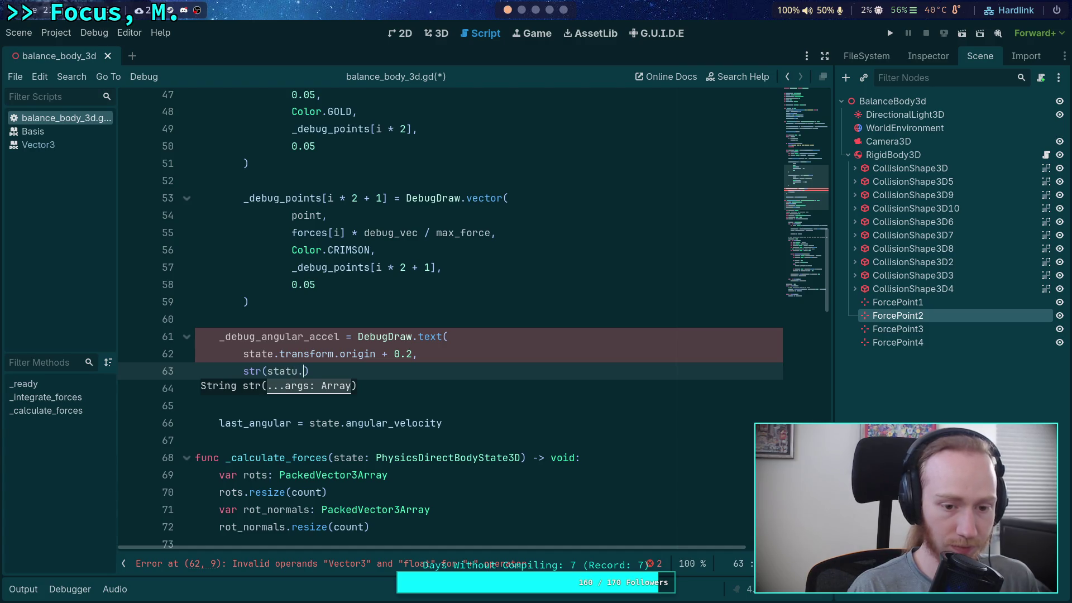
text(ang)
key(Return)
text(- last)
key(Return)
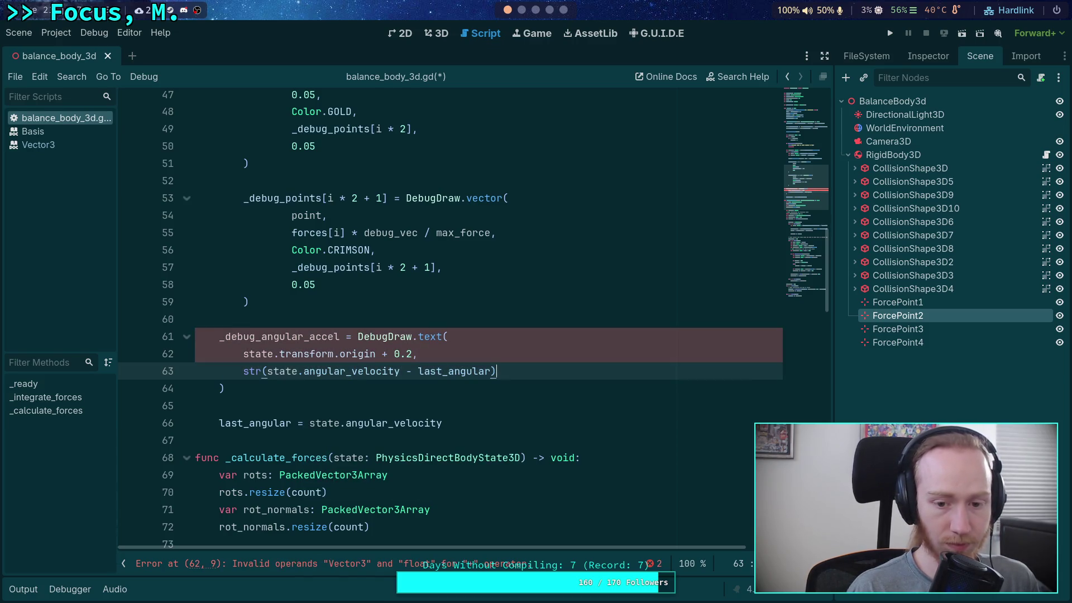
key(End)
text(,)
Add Color.GHOST_WHITE as the text colour argument, replacing the first-chosen AZURE.
key(Return)
text(Color.)
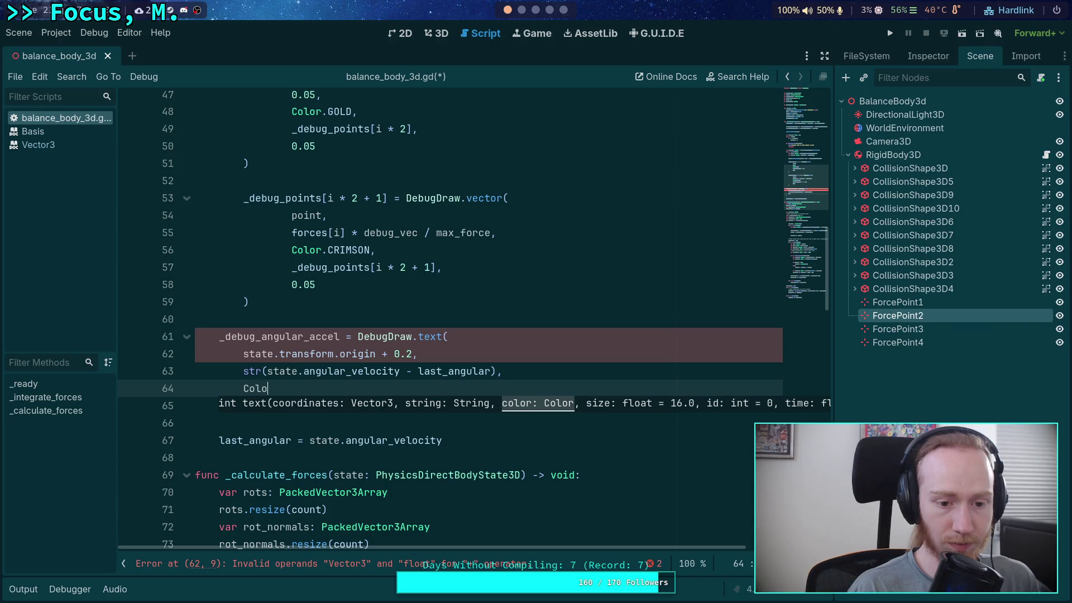
key(Down)
key(Down)
key(Down)
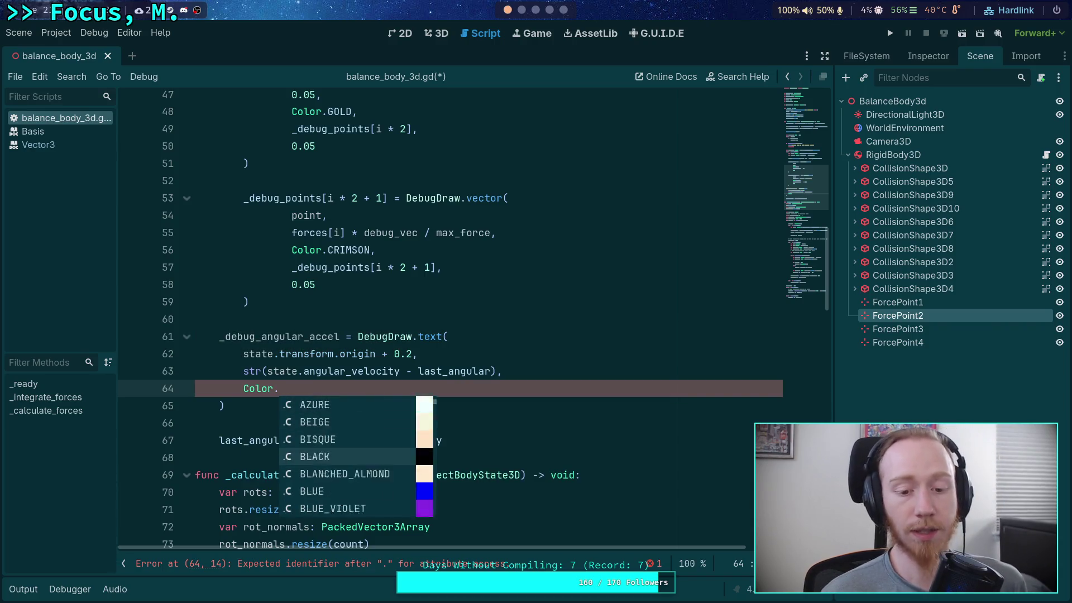
key(Up)
key(Up)
key(Up)
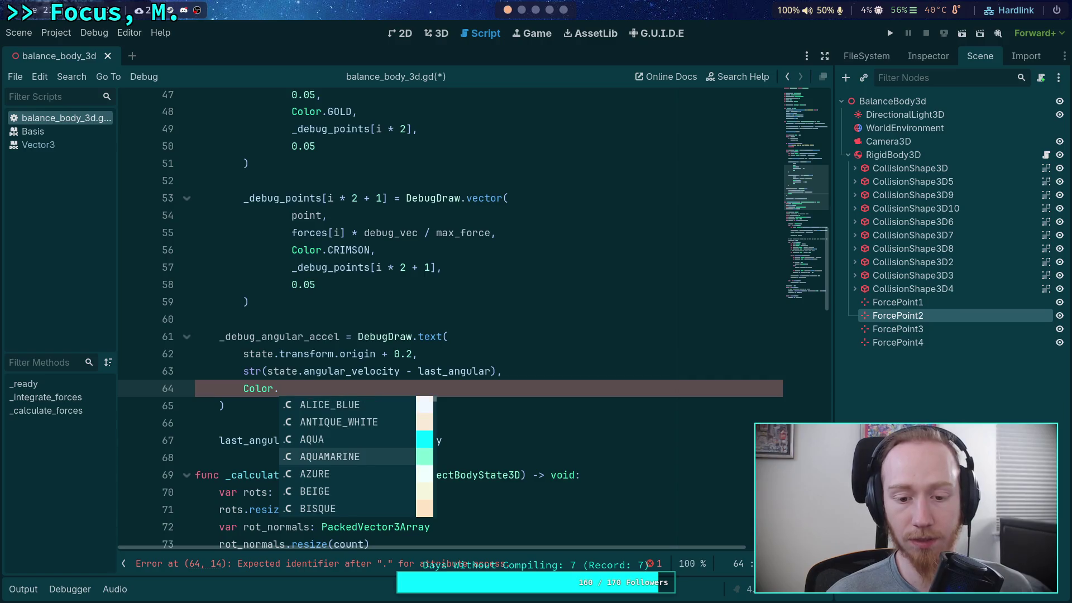
key(Down)
key(Return)
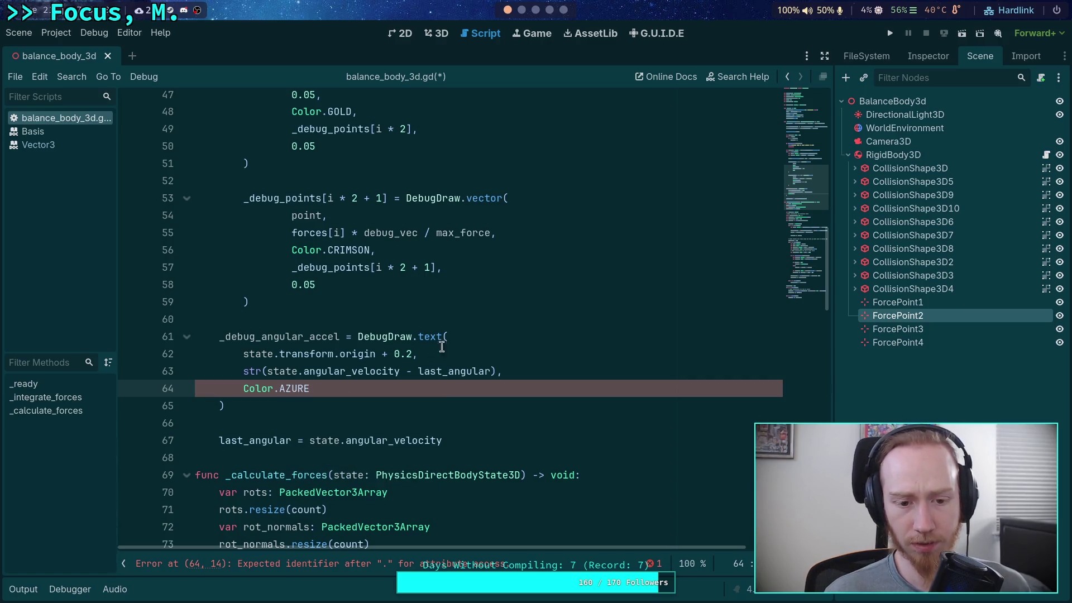
mouse_move(297, 394)
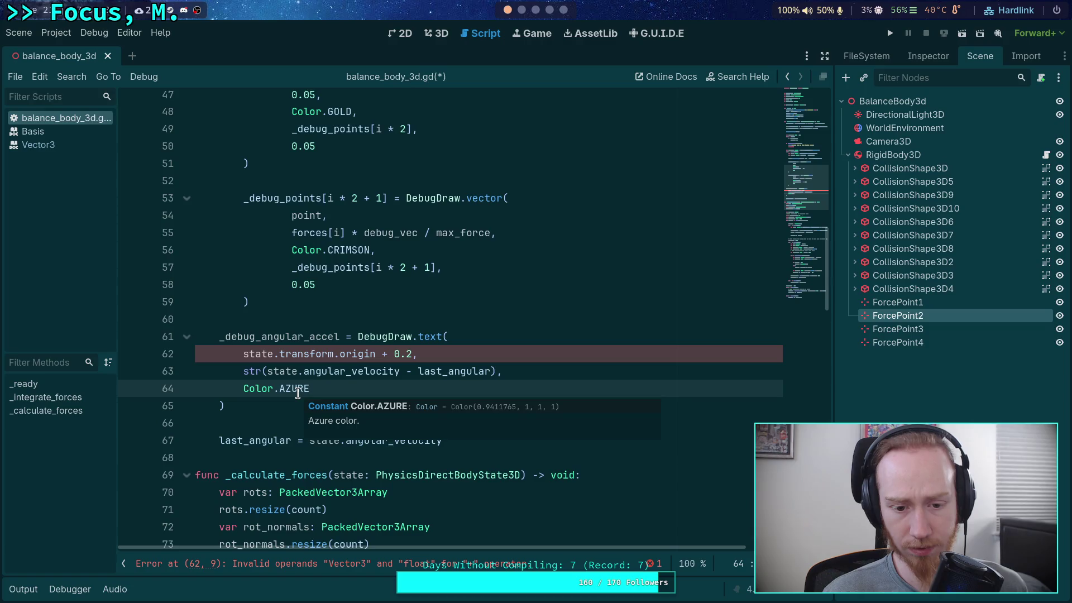
text(,)
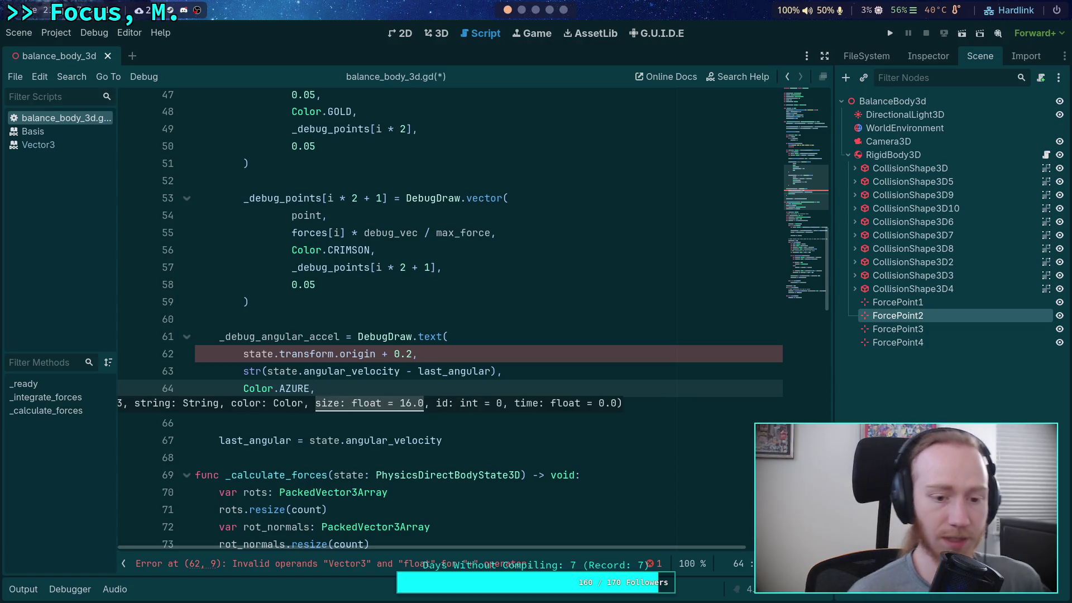
key(Left)
key(shift+Left)
key(shift+Left)
key(shift+Left)
key(BackSpace)
text(WH)
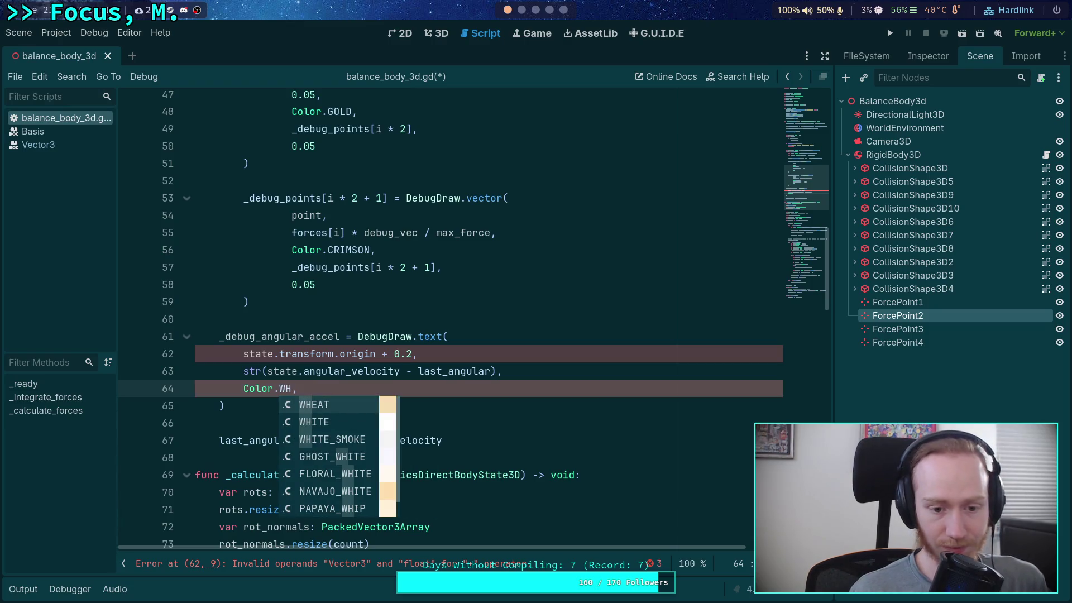
key(BackSpace)
key(BackSpace)
text(WHIT)
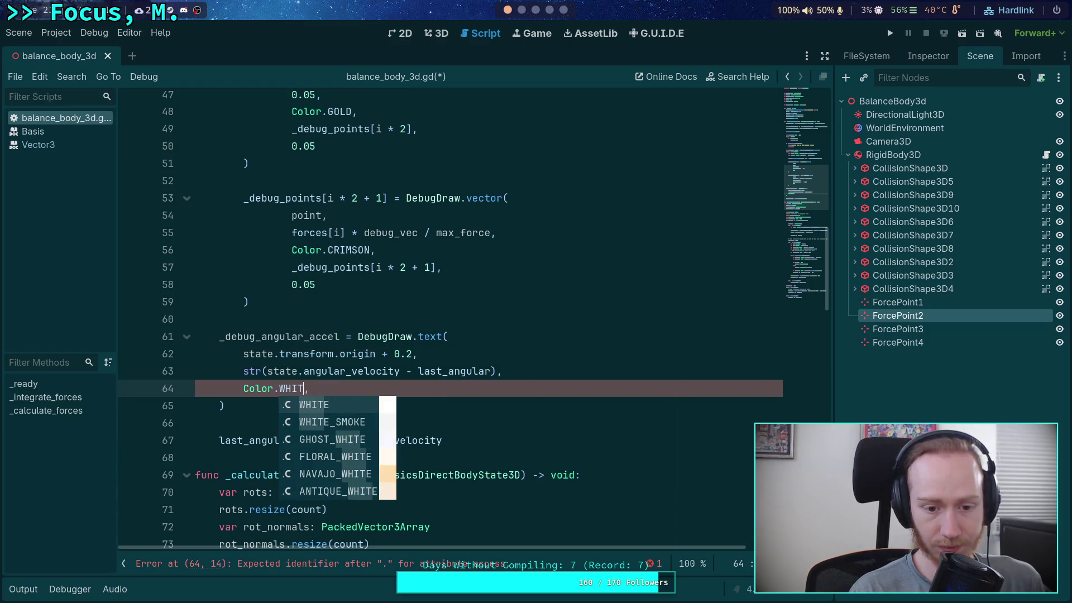
key(Down)
key(Down)
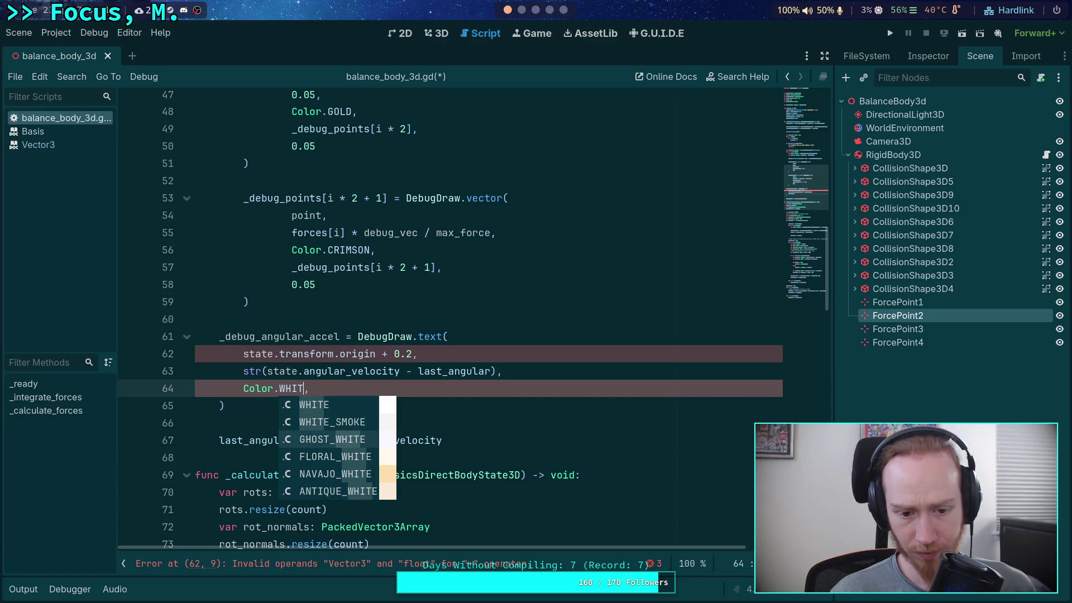
key(Return)
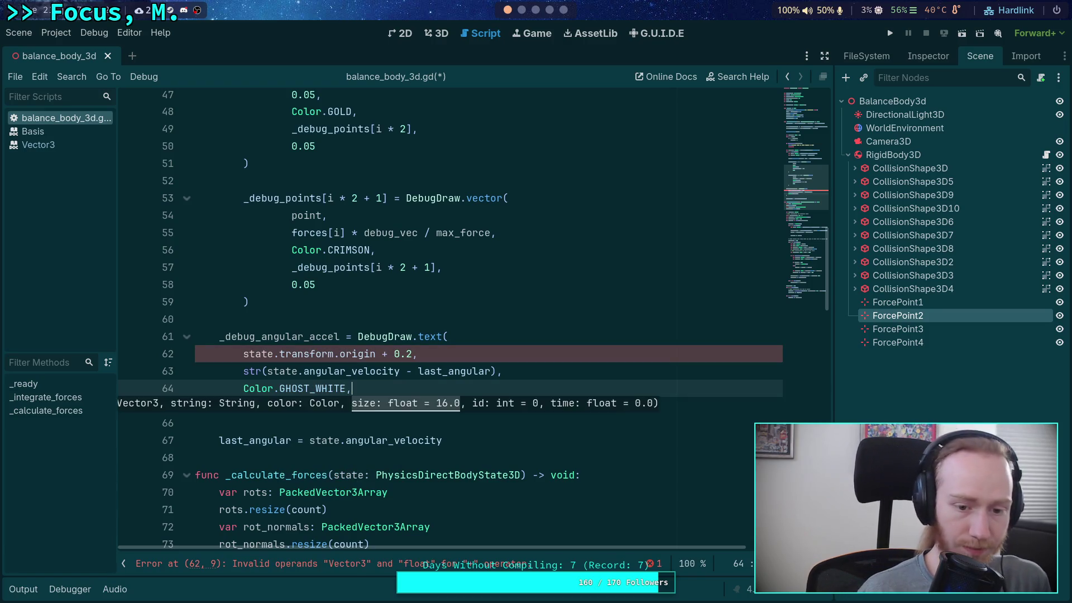
Add the size argument 16.0 and the id argument _debug_angular_accel.
key(Return)
text(16.0)
key(Return)
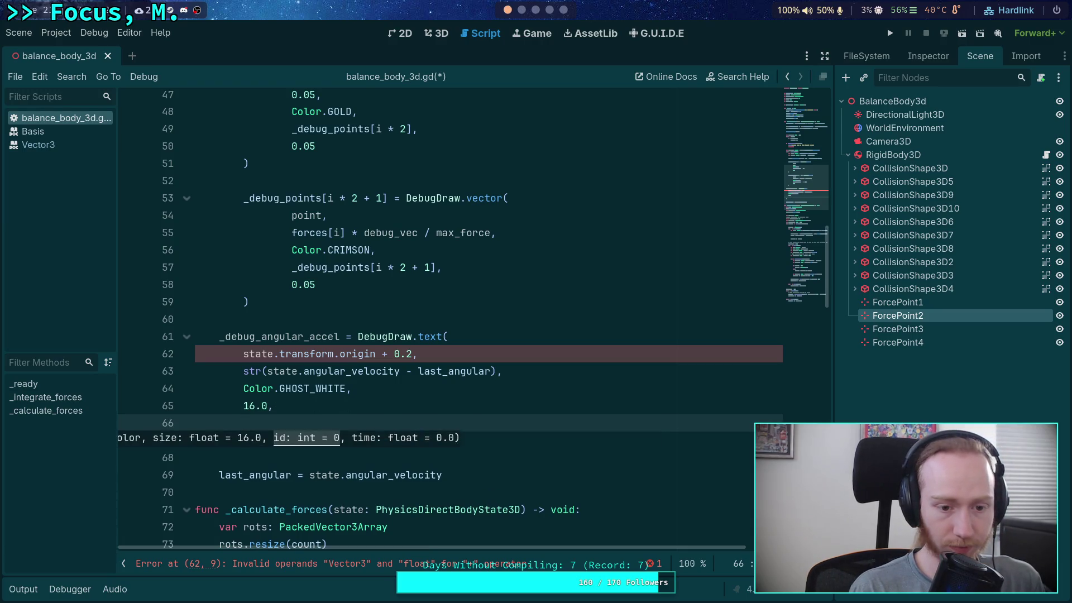
text(debug_ang)
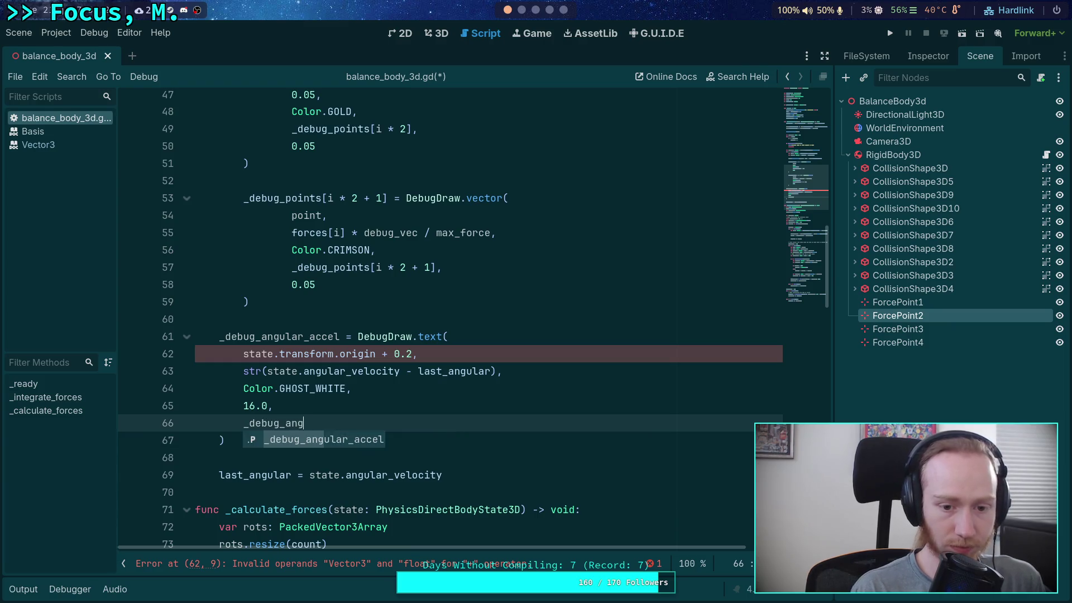
key(Return)
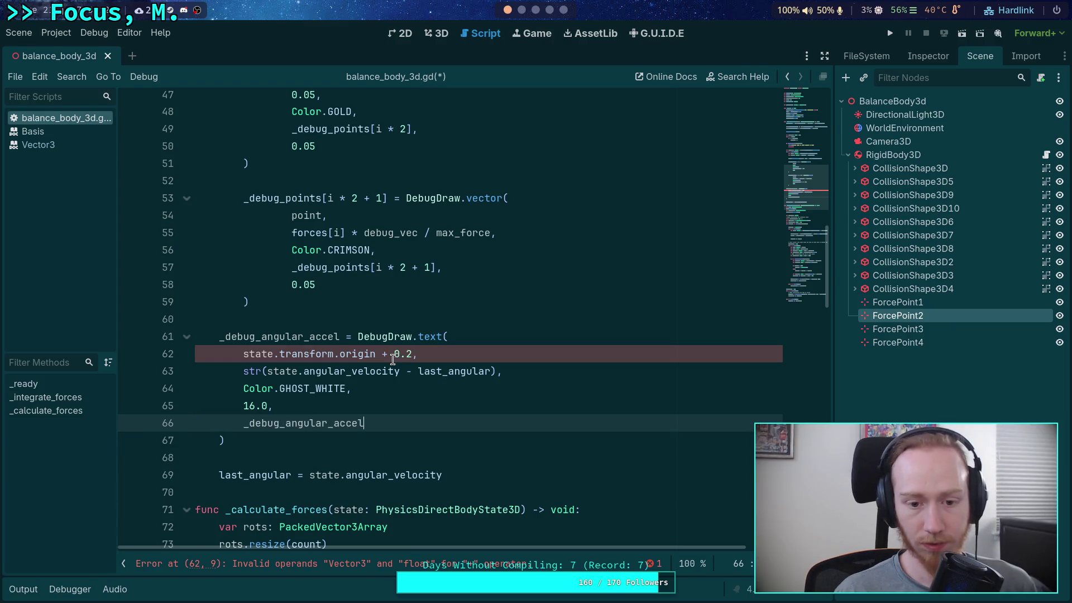
Wrap the position offset as (Vector3.UP * 0.2).
click(395, 353)
text(Vector3.UP *)
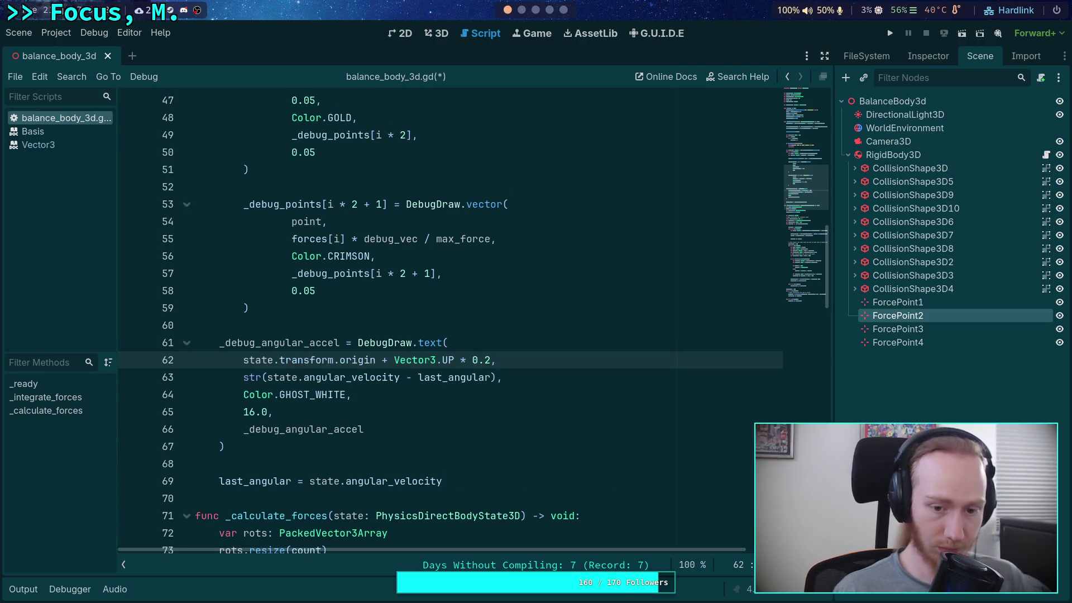
drag(394, 359, 488, 360)
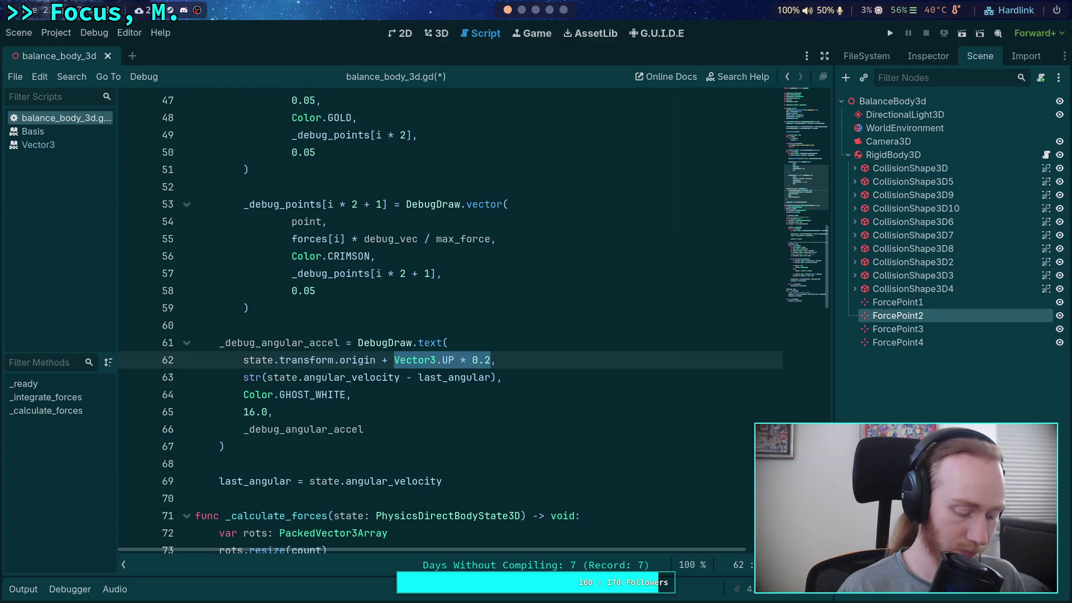
text(*()
key(ctrl+z)
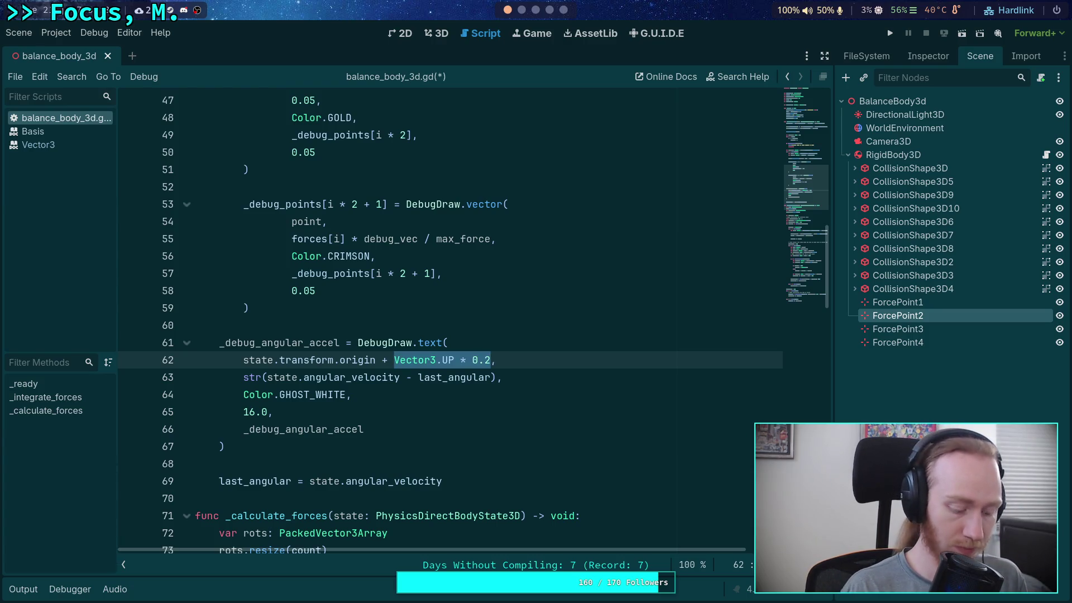
text(()
Add the 0.02 time argument, save the script, and run the project.
click(406, 434)
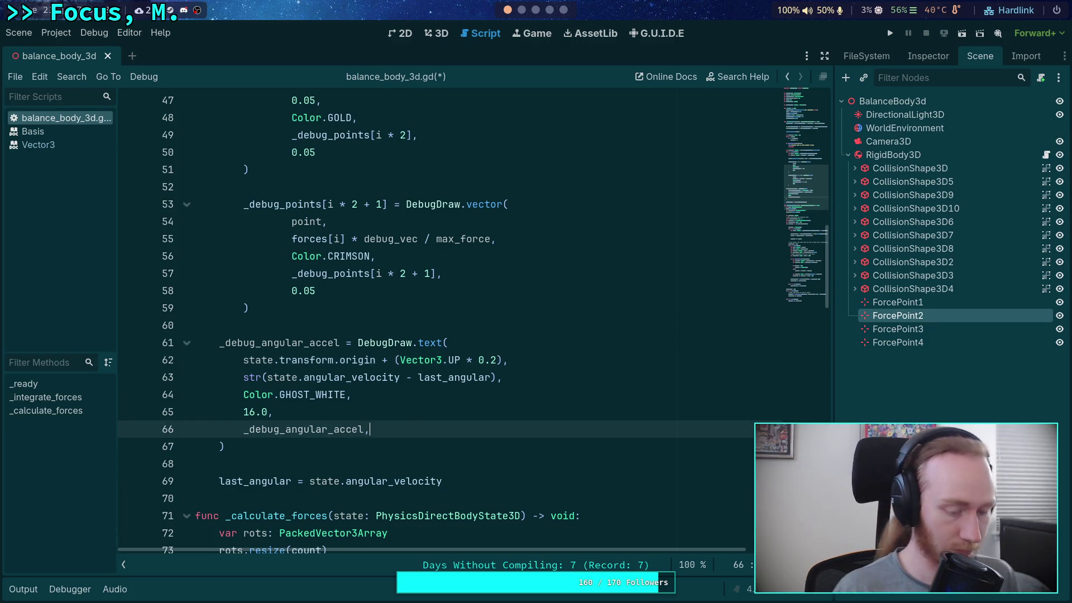
text(,,)
key(Return)
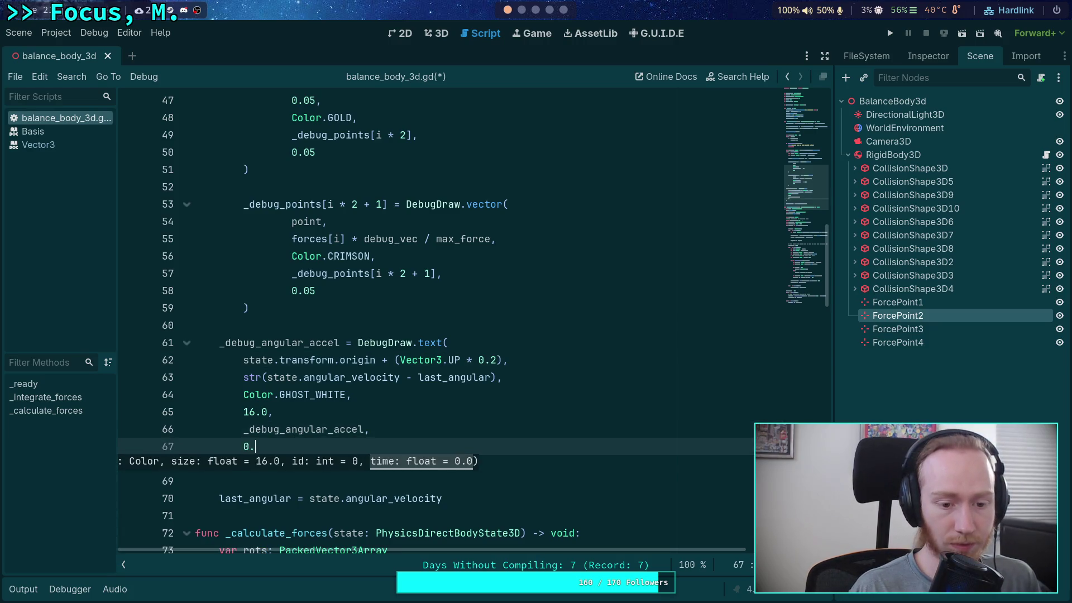
text(02)
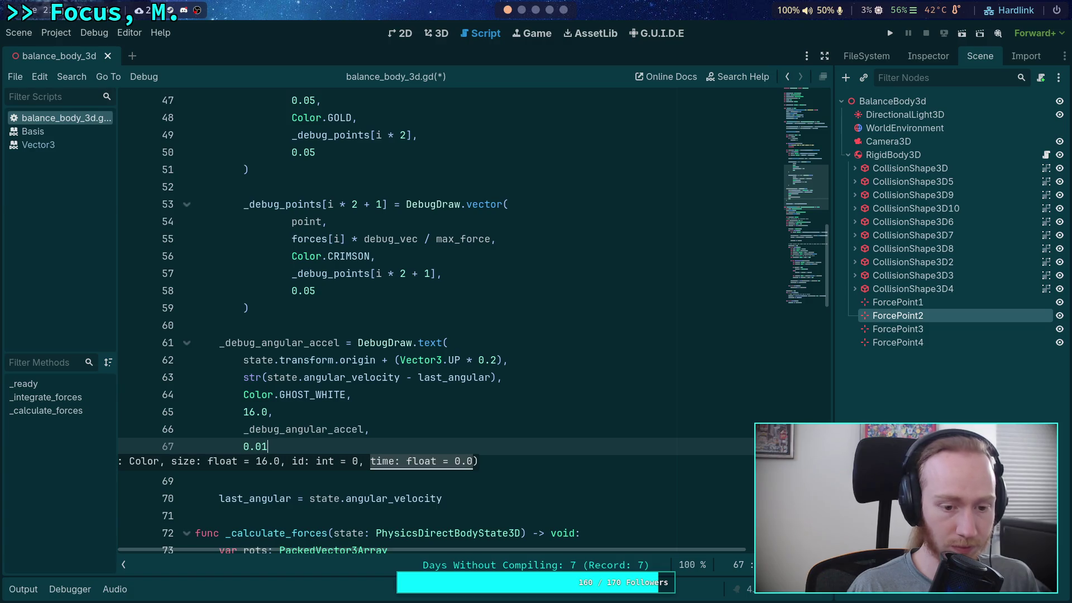
key(ctrl+s)
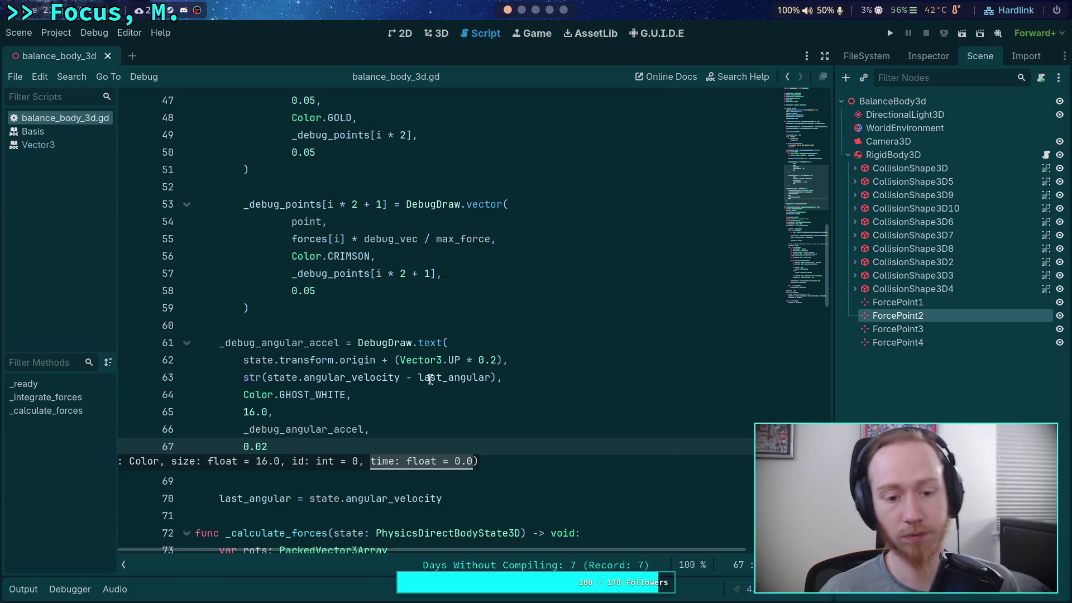
click(901, 34)
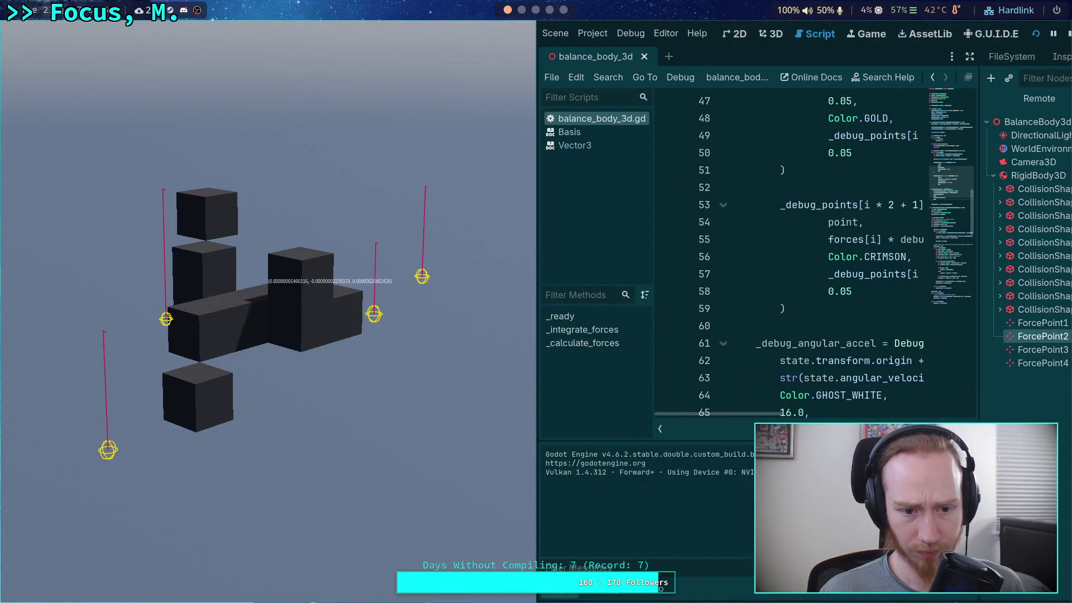
Stop the game and change the debug text size from 16.0 to 32.0.
click(1068, 35)
click(23, 589)
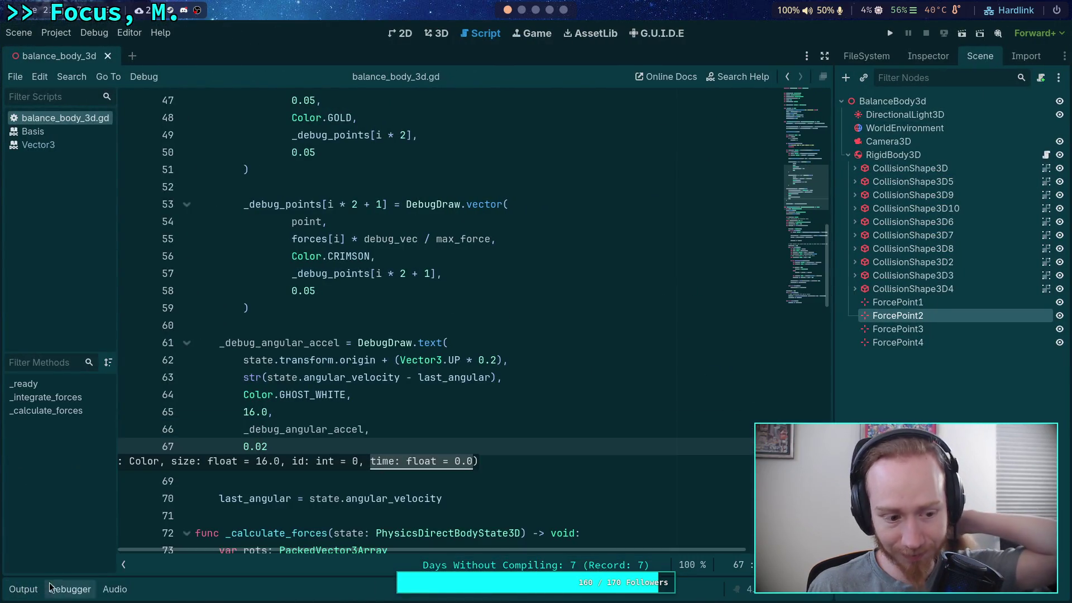
click(418, 377)
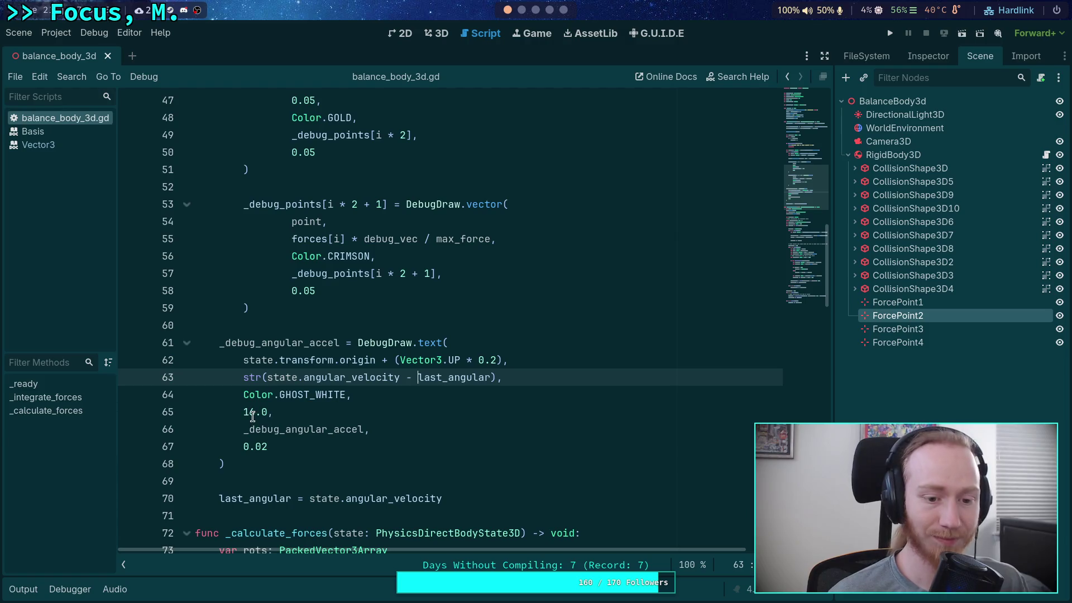
drag(255, 412, 241, 416)
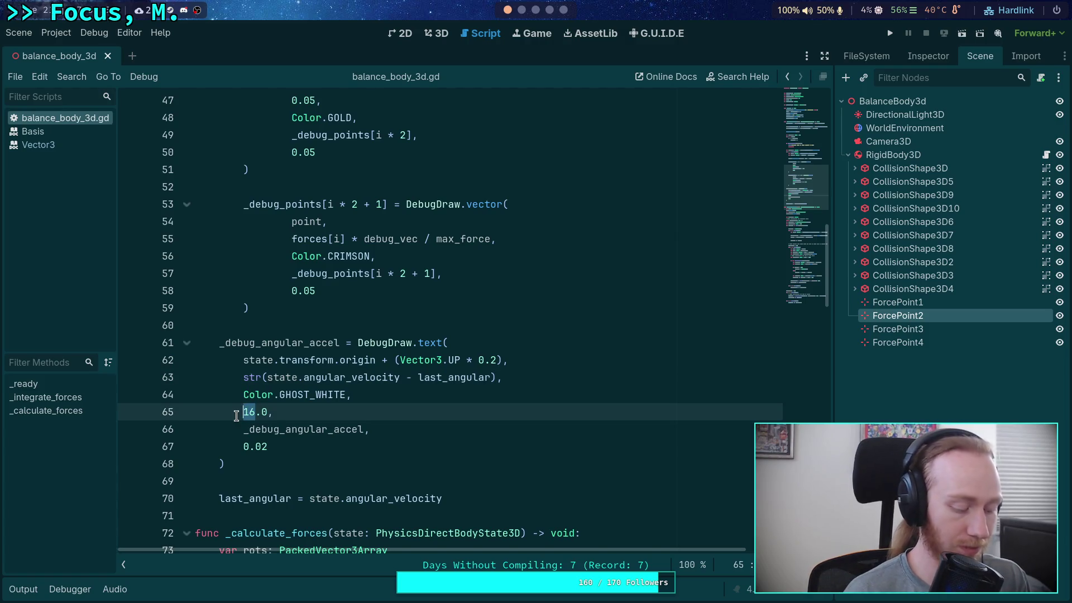
text(32)
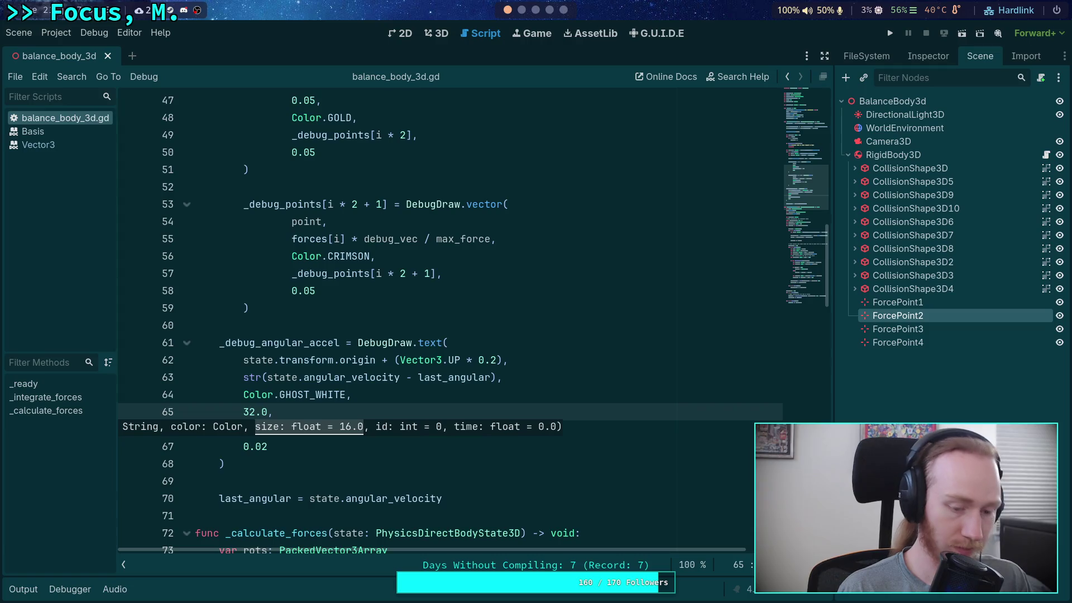
Test-run with the larger text, stop it, and collapse the output log.
click(890, 33)
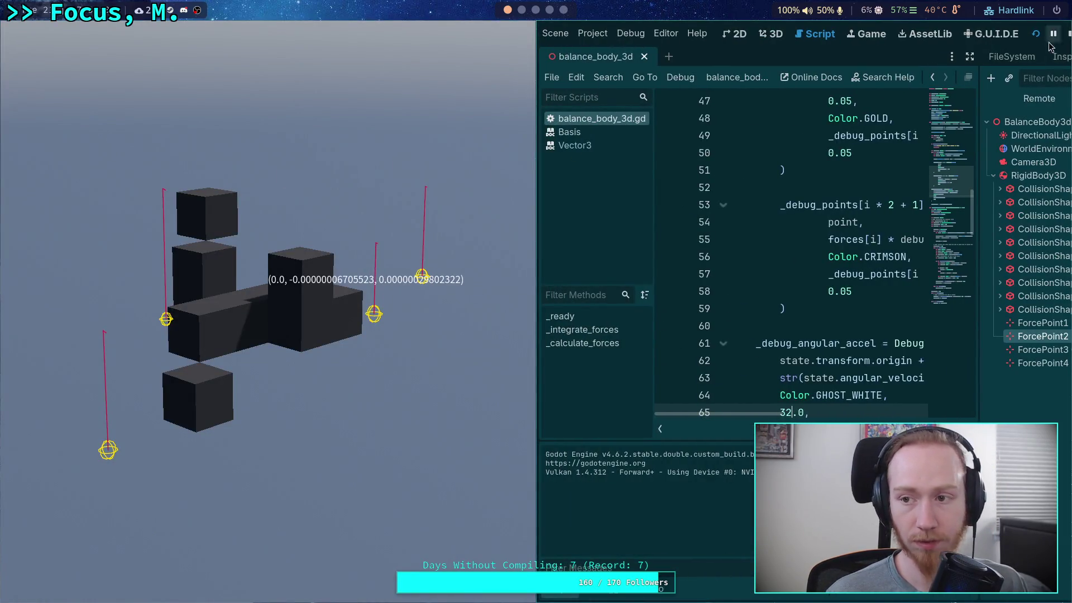
click(1069, 34)
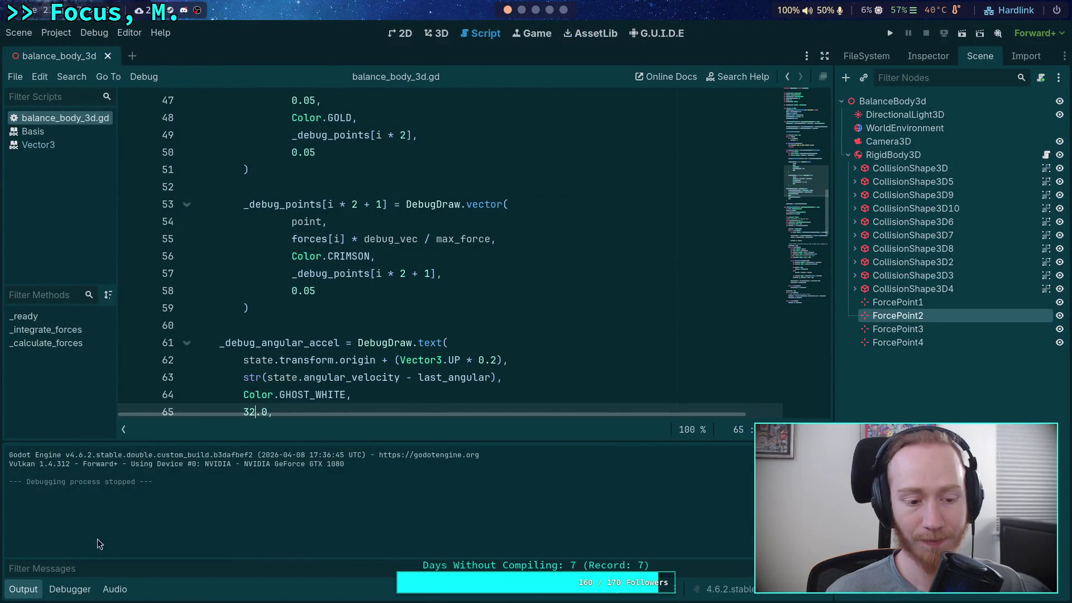
click(28, 596)
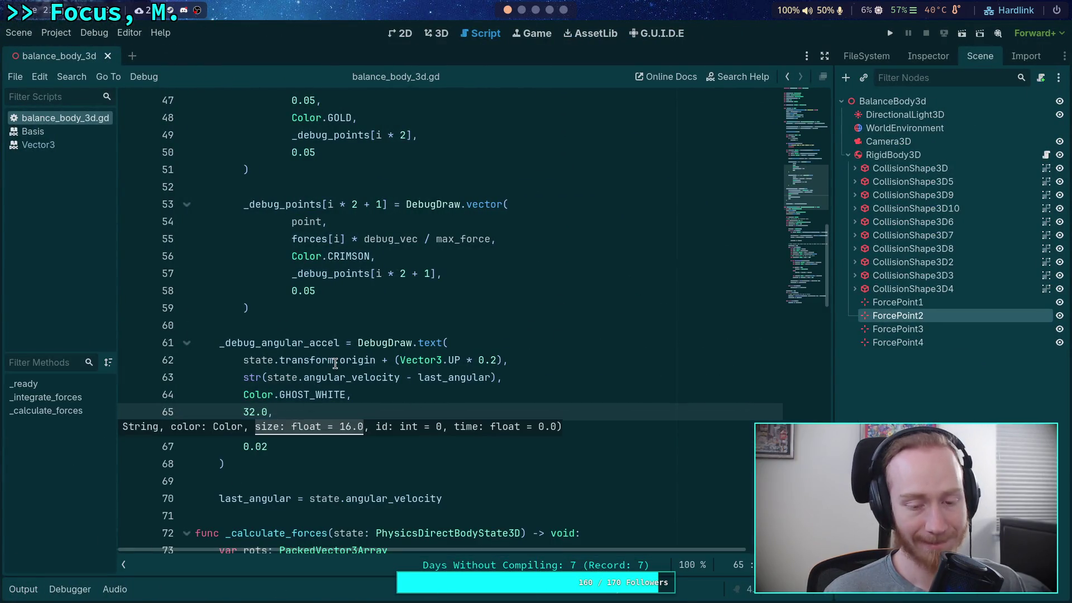
click(307, 359)
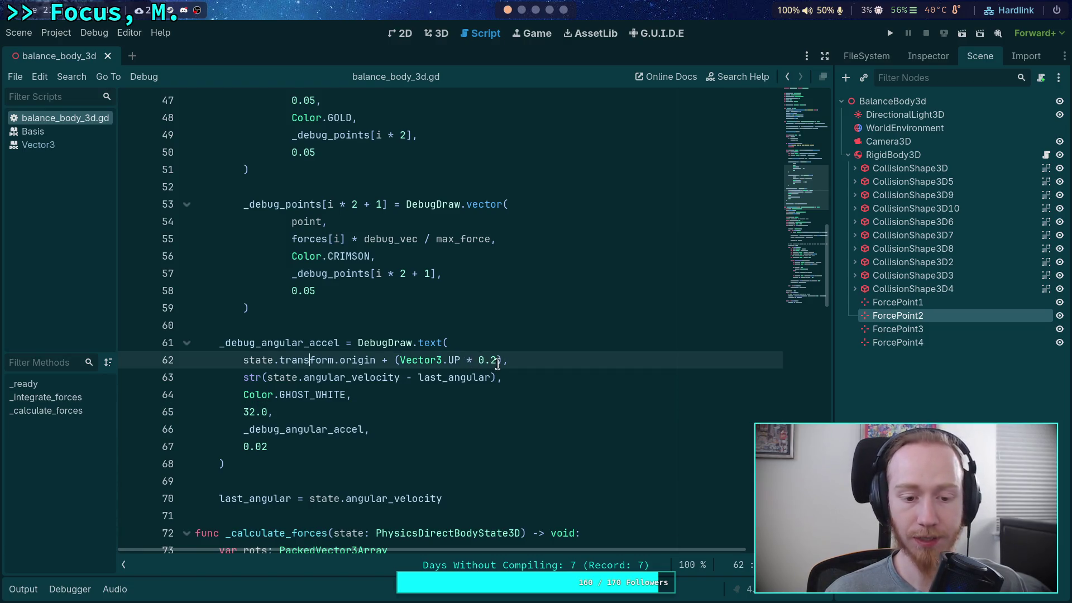
Edit line 62's offset to 0.5 and begin a '- (Vector3.' term.
double_click(494, 362)
text(4)
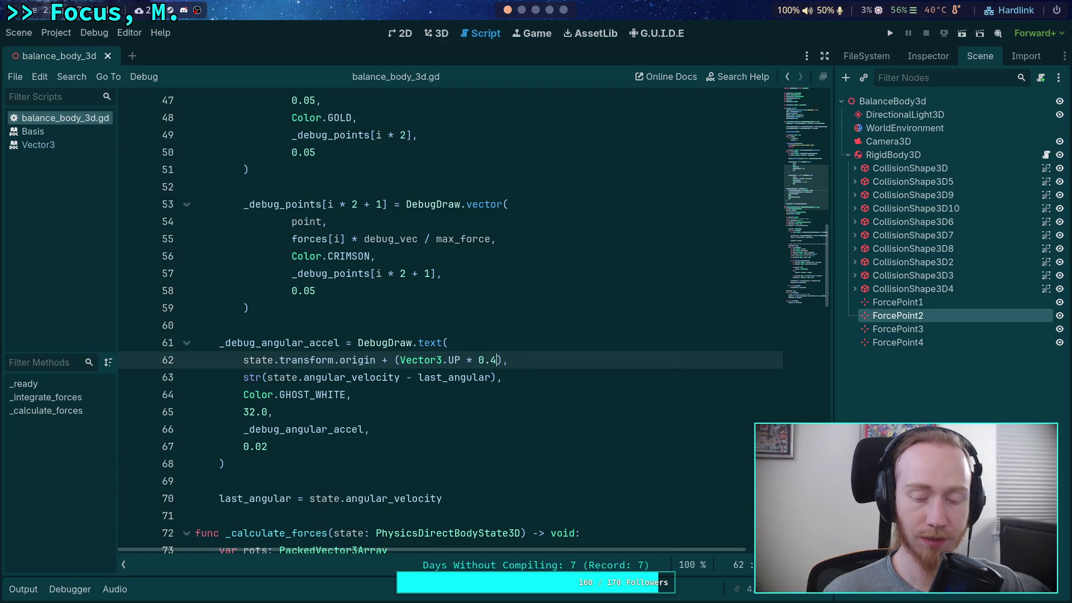
key(BackSpace)
text(5) - (V)
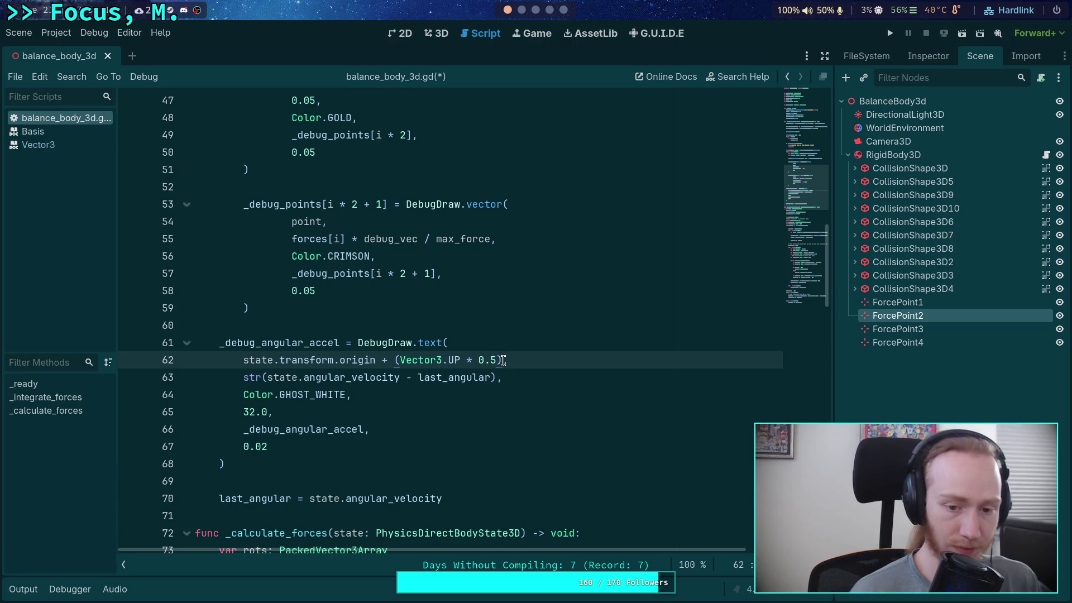
text(ector3.),)
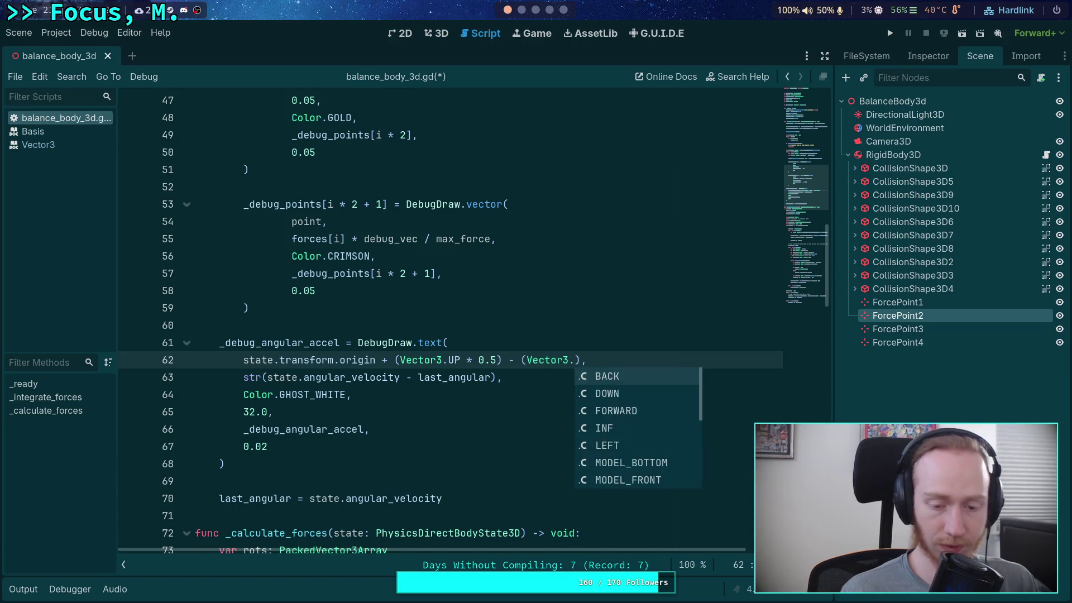
Replace the offset expression with an unfinished Vector3(-0.1 and view the 3D scene.
drag(441, 360, 580, 357)
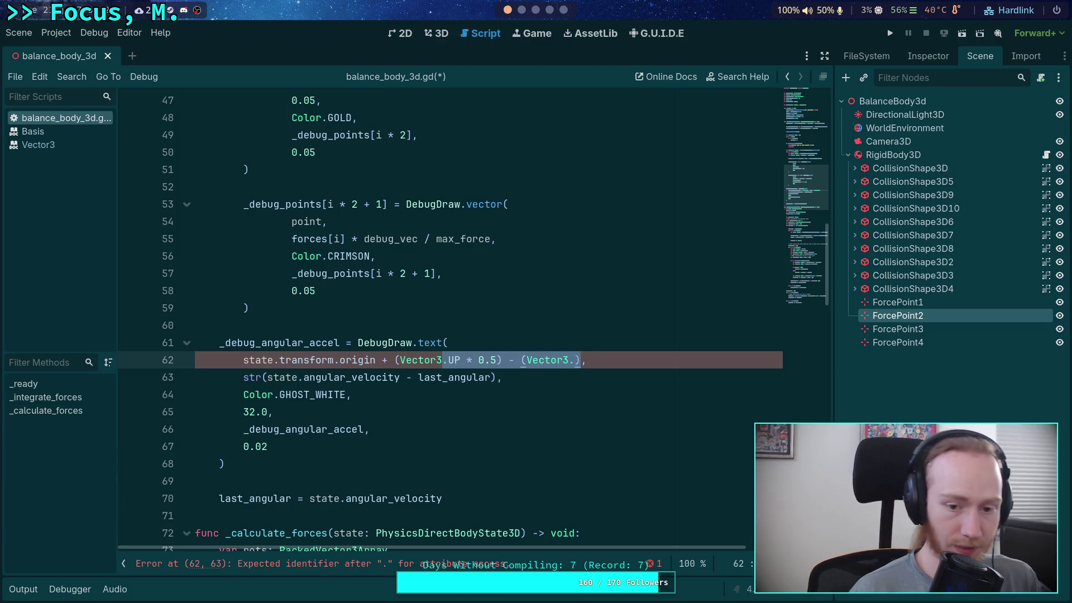
key(BackSpace)
click(398, 360)
key(BackSpace)
click(437, 360)
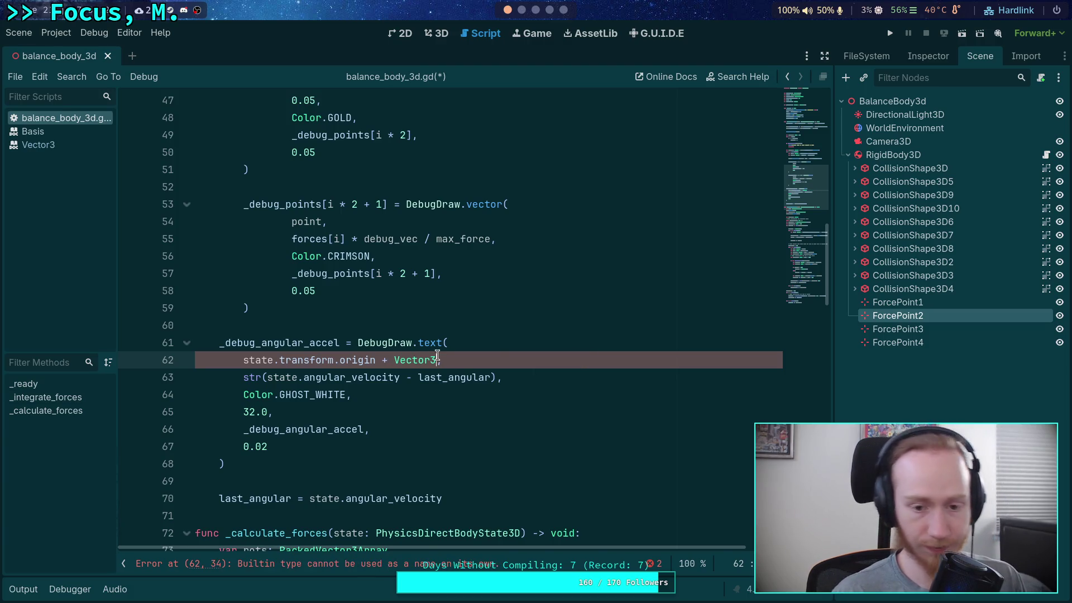
text((-)
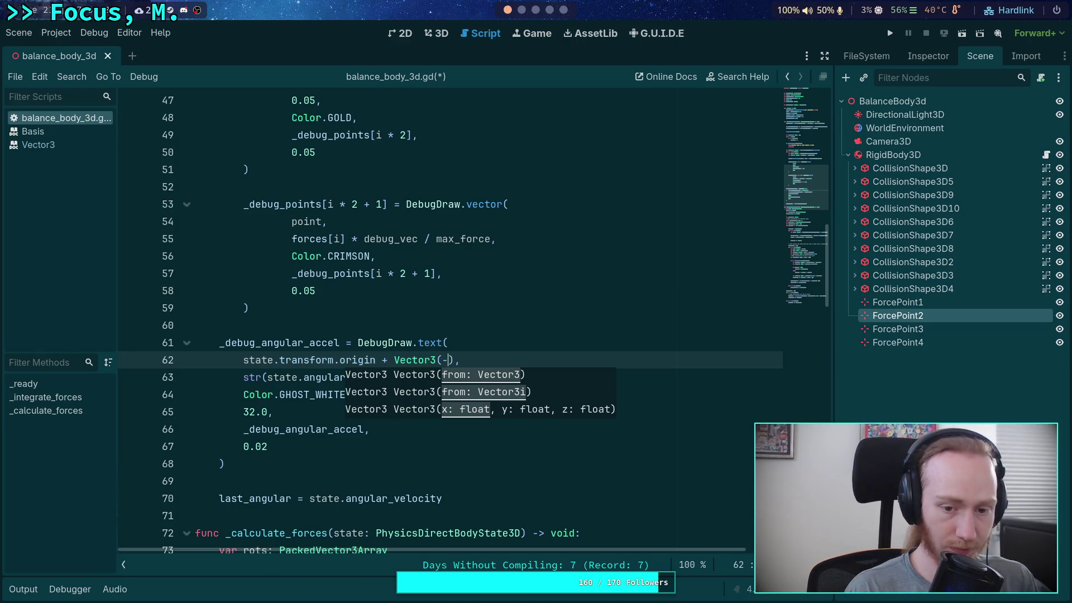
text(0.1,)
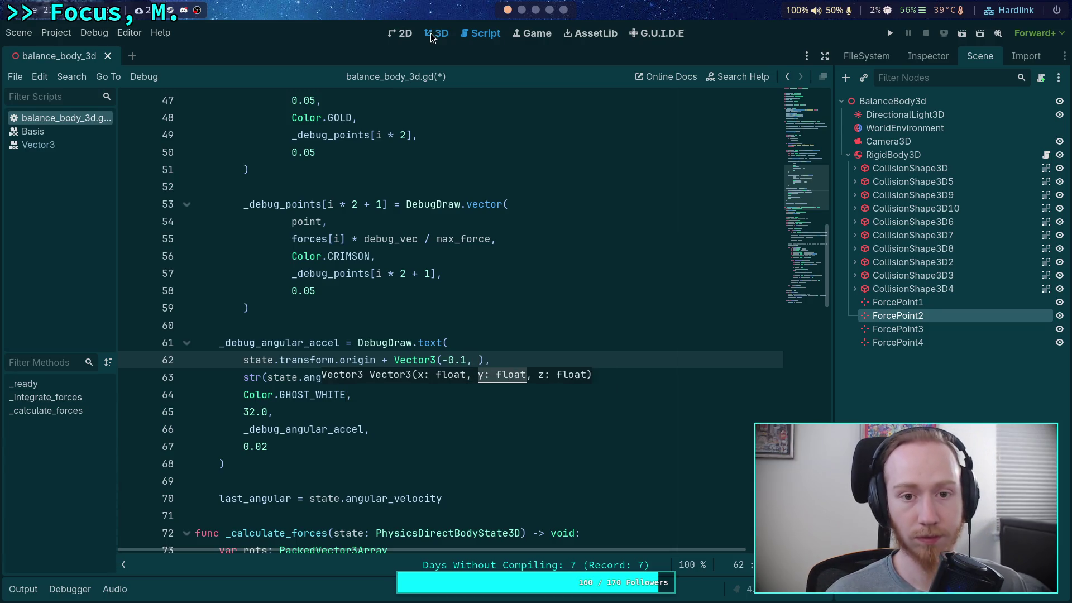
click(437, 33)
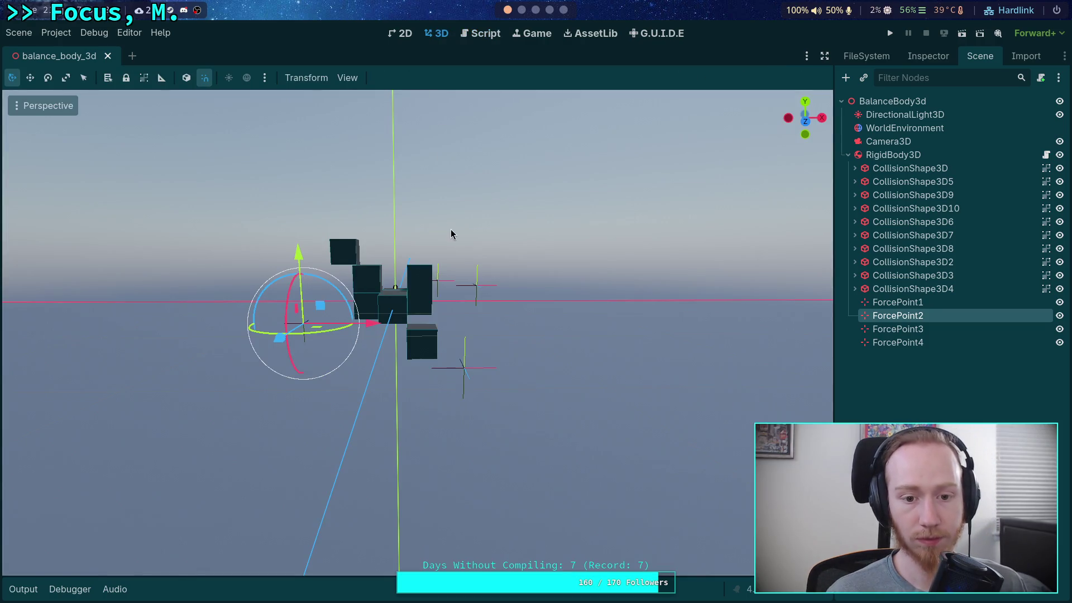
Complete line 62's offset as Vector3(0.1, 0.5, 0.1) and save the script.
mouse_move(437, 297)
mouse_down()
mouse_move(514, 208)
mouse_move(486, 279)
mouse_move(368, 281)
mouse_move(409, 270)
mouse_up()
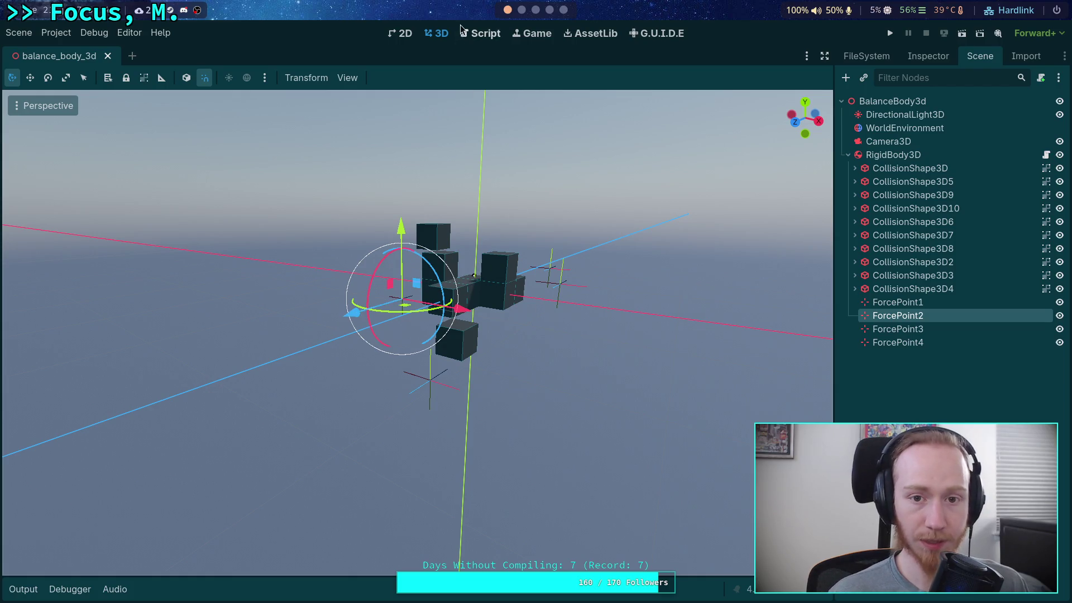
click(485, 33)
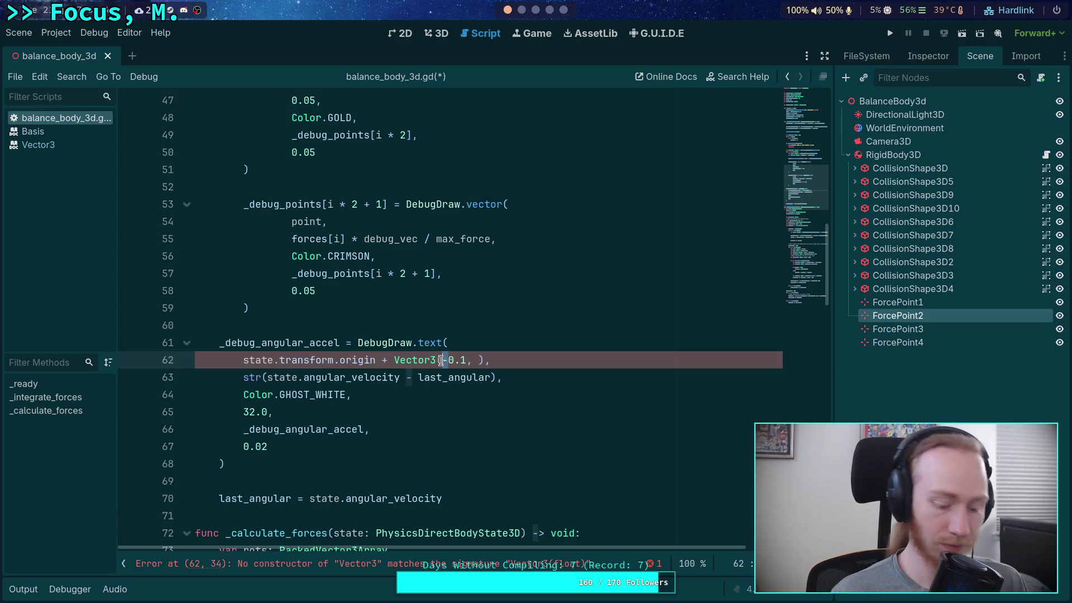
text(+)
key(BackSpace)
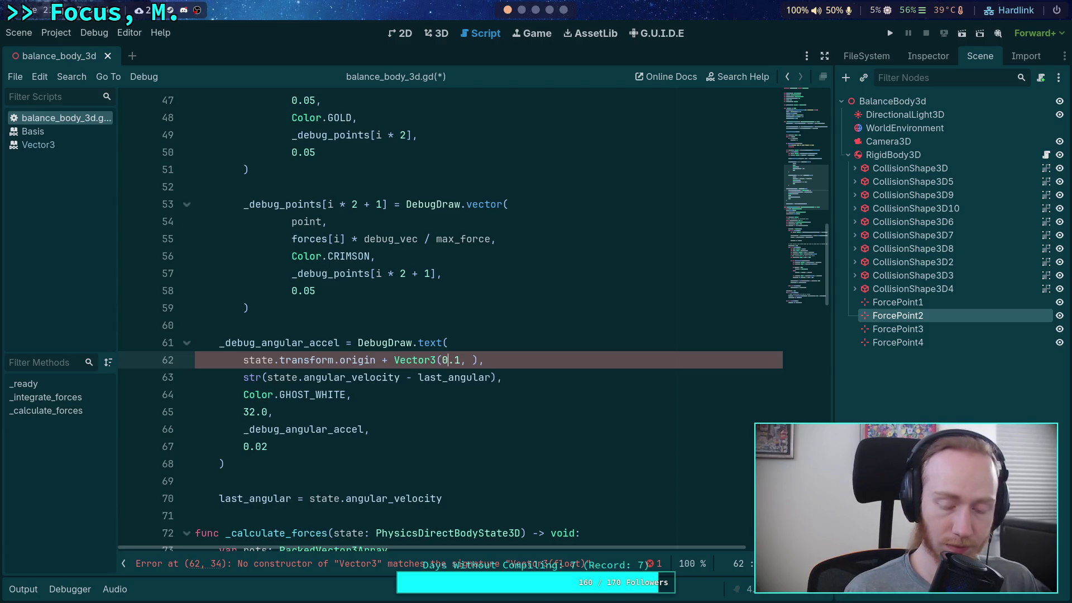
text(0.5, 0.1)
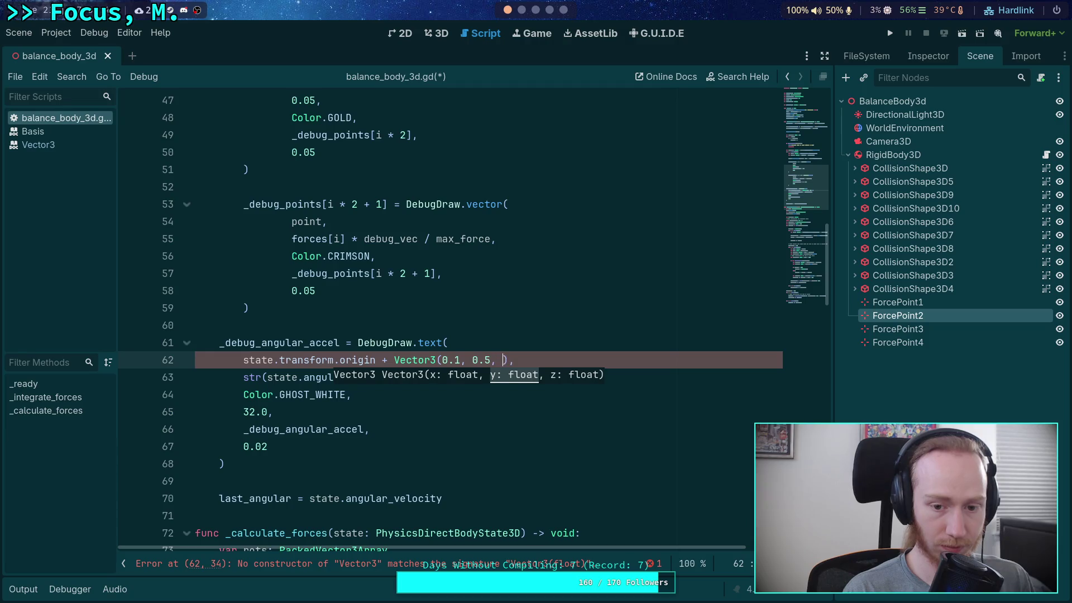
key(ctrl+s)
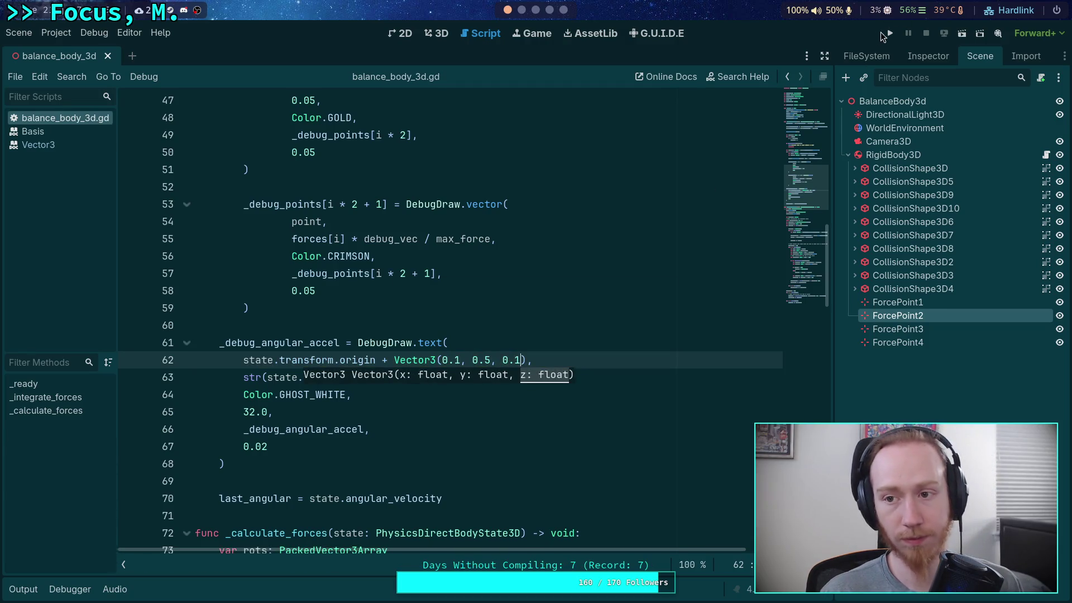
Test-run the label position, stop the game, and return to the 3D view.
click(889, 33)
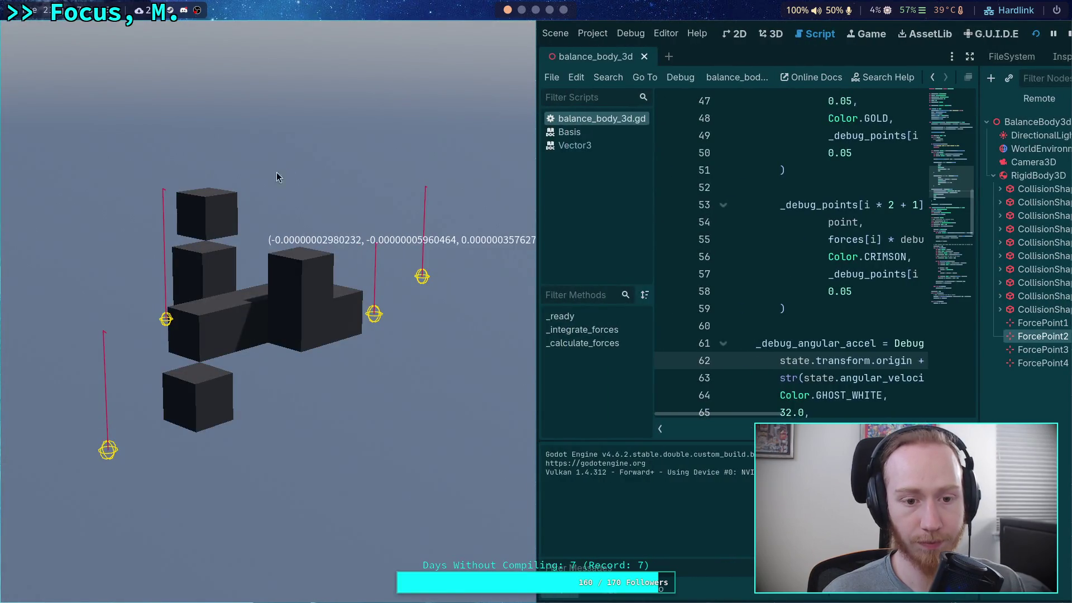
click(1067, 38)
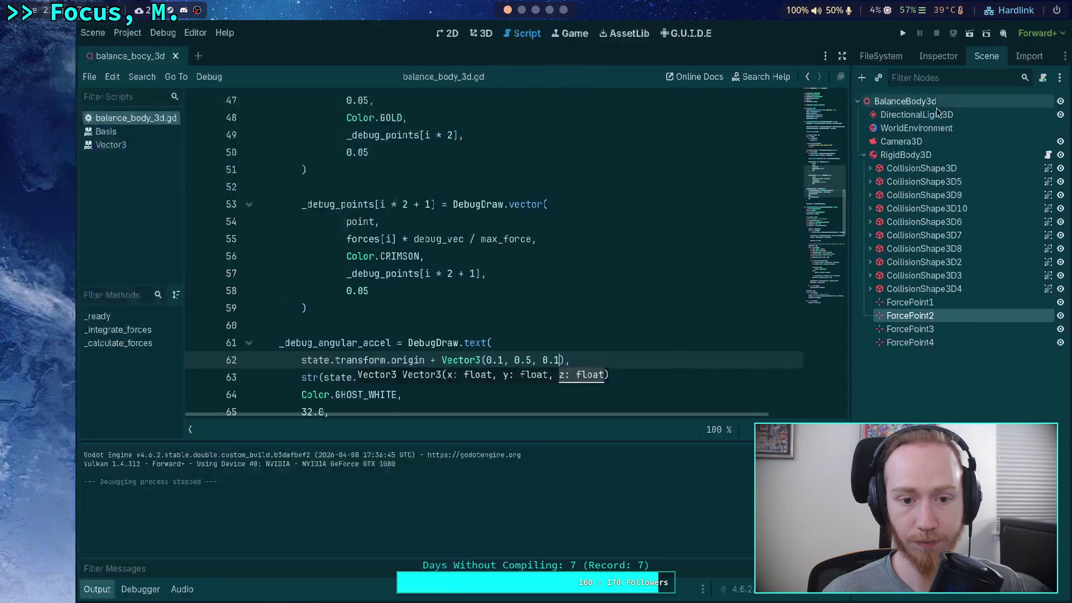
click(437, 35)
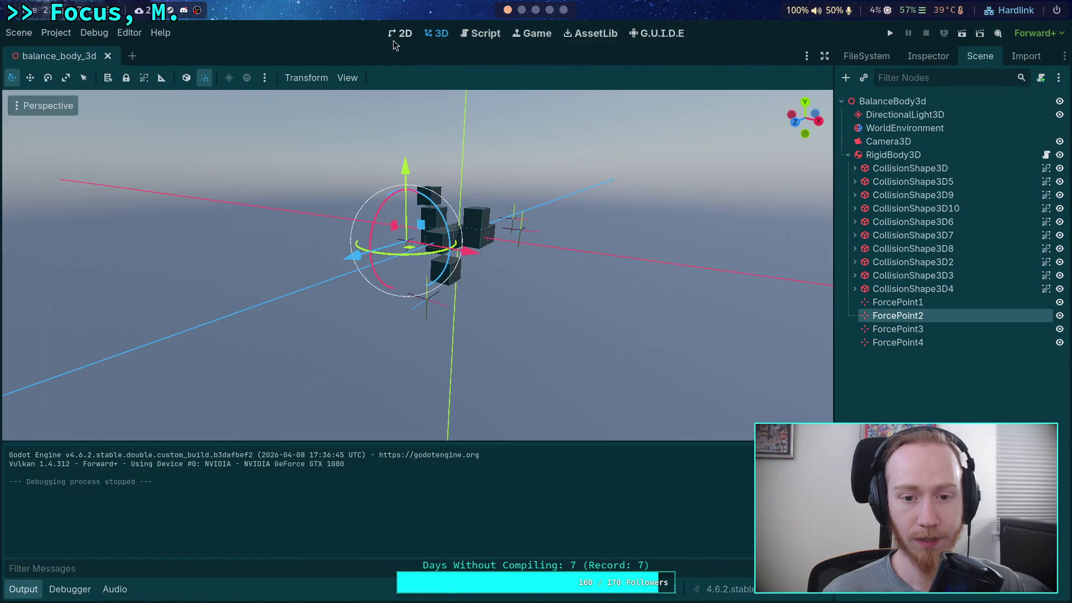
Change the label offset's x value to 0.0, save, and test-run the project.
click(479, 35)
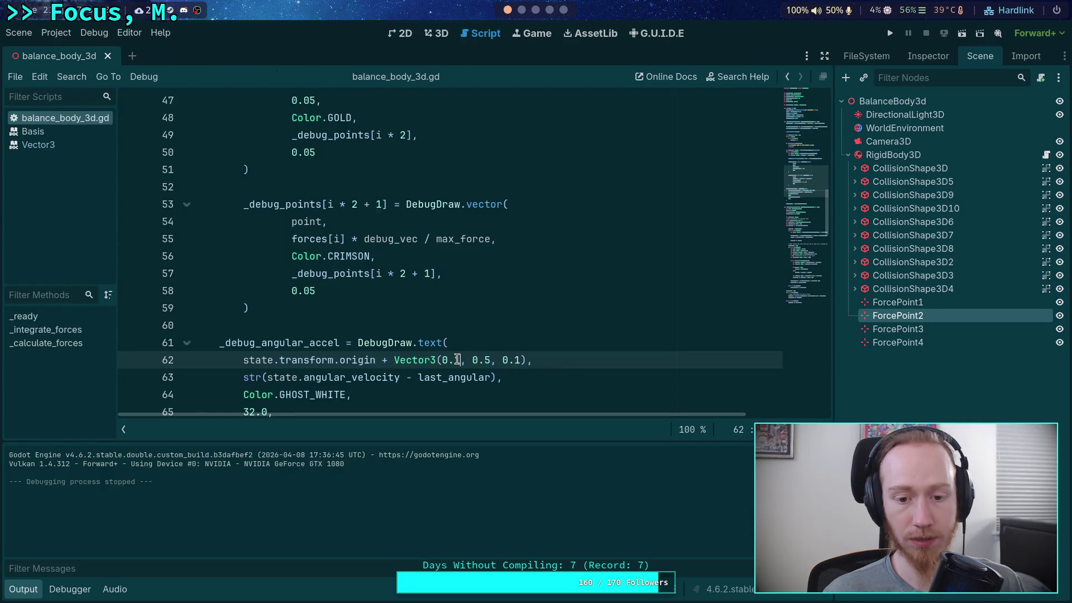
double_click(516, 360)
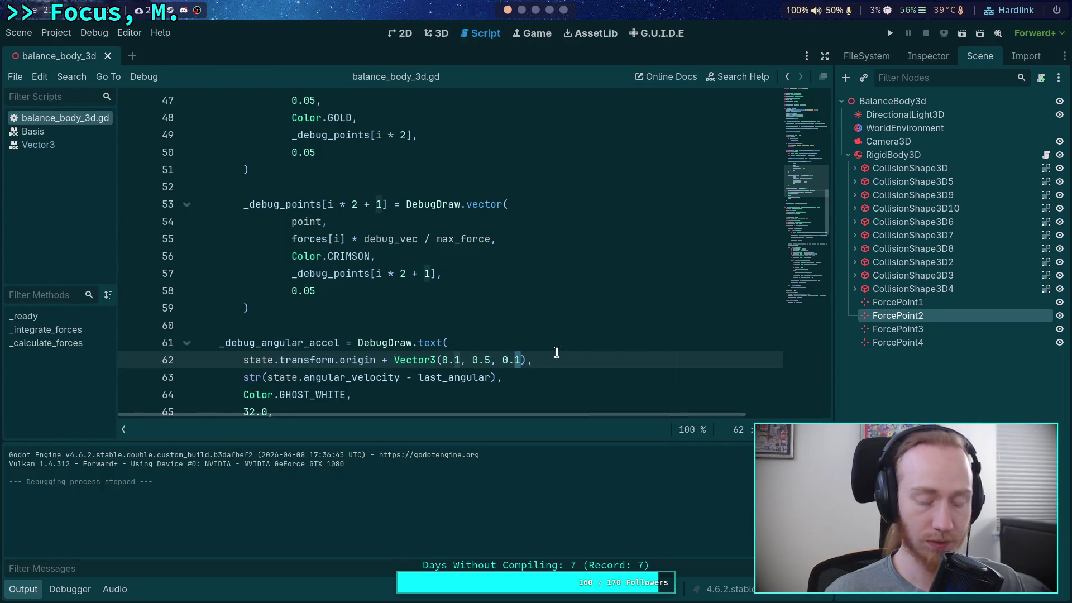
double_click(456, 360)
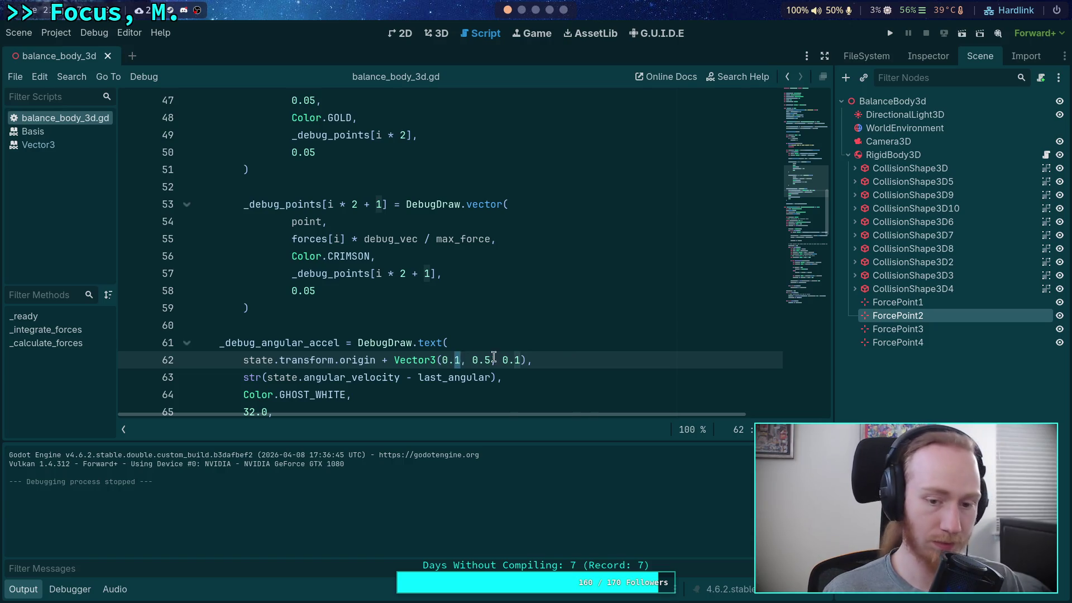
text(0)
key(ctrl+s)
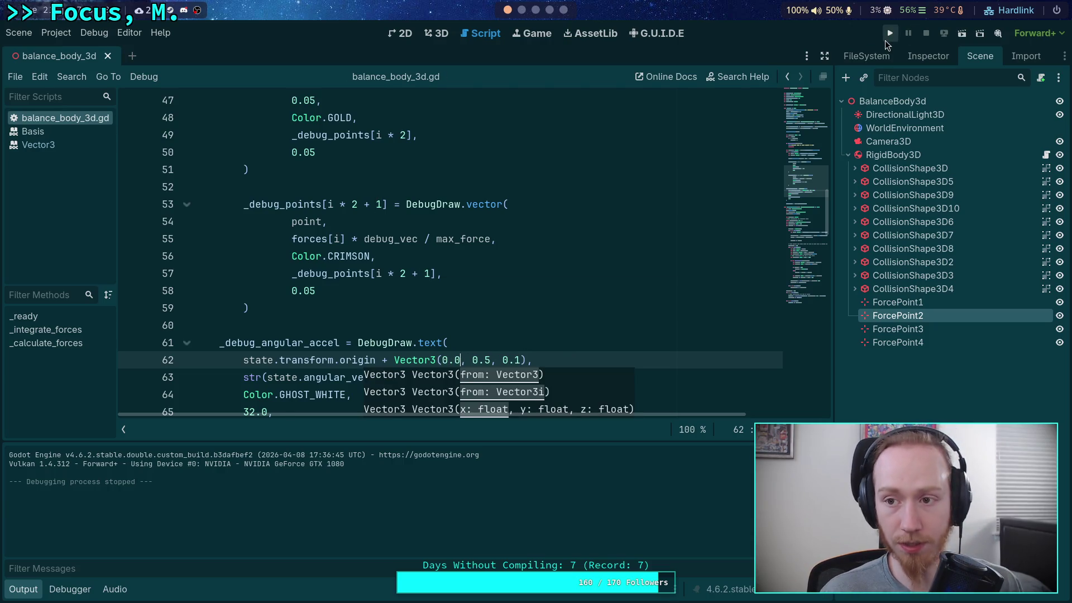
click(889, 35)
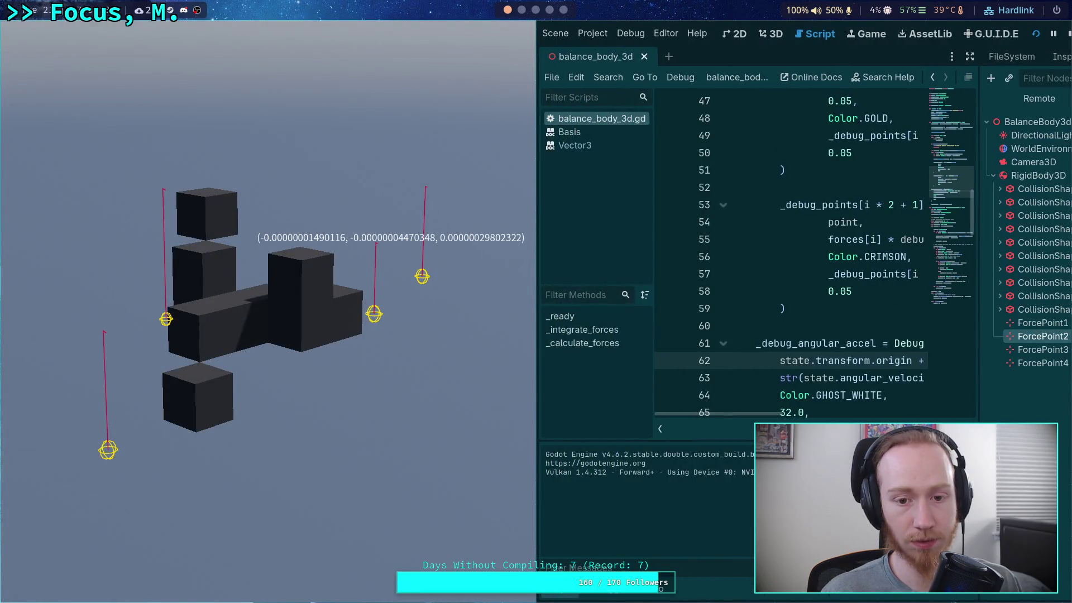
click(1068, 33)
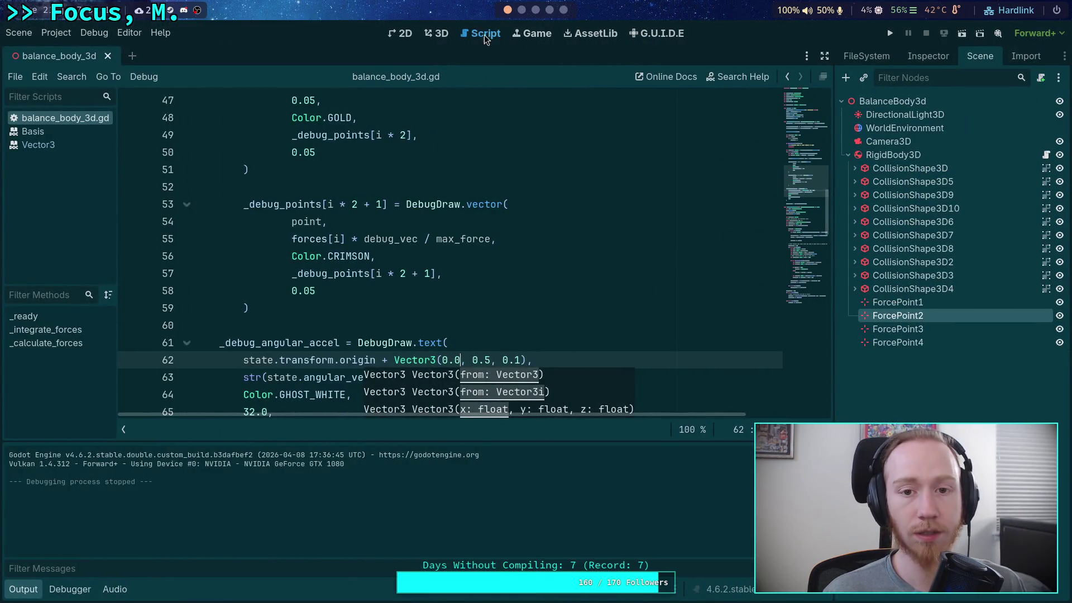
Tilt the 3D scene view, then change the z offset to 0.5 and test-run again.
click(438, 33)
drag(589, 192, 589, 218)
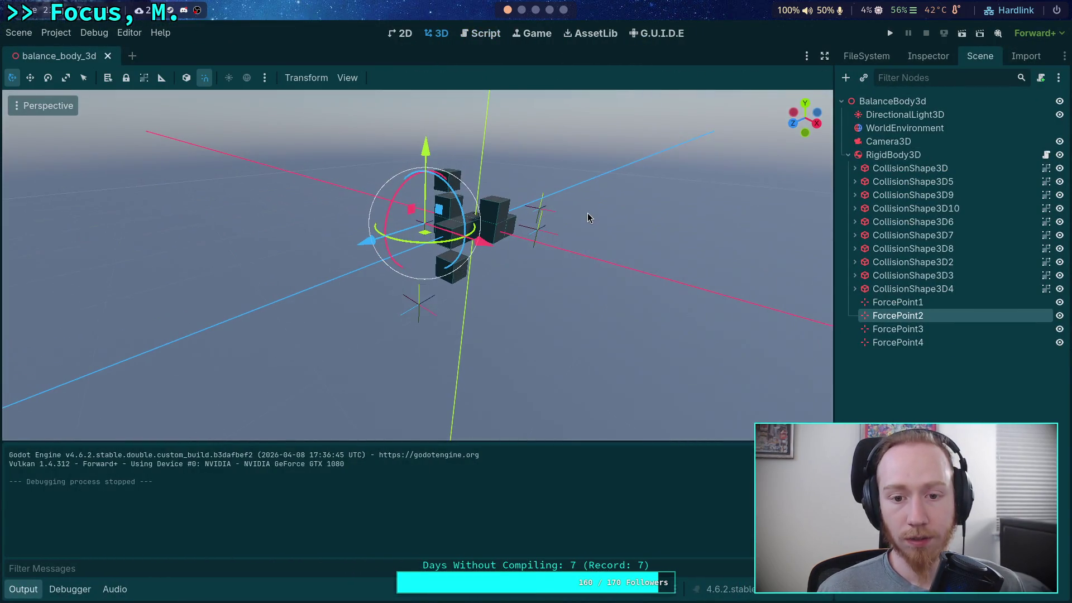
click(484, 34)
key(BackSpace)
text(5)
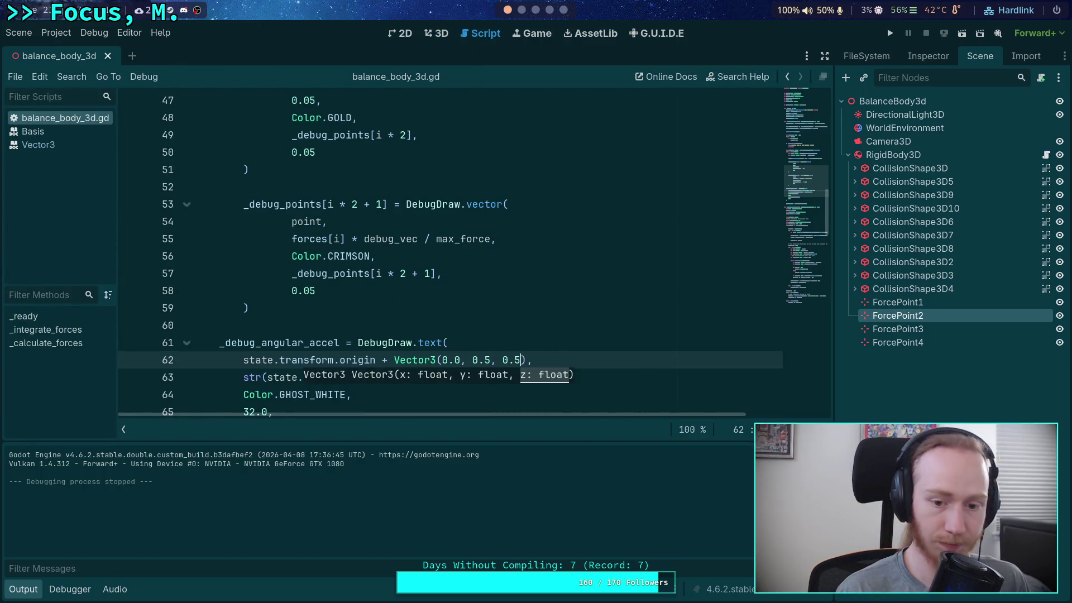
click(893, 32)
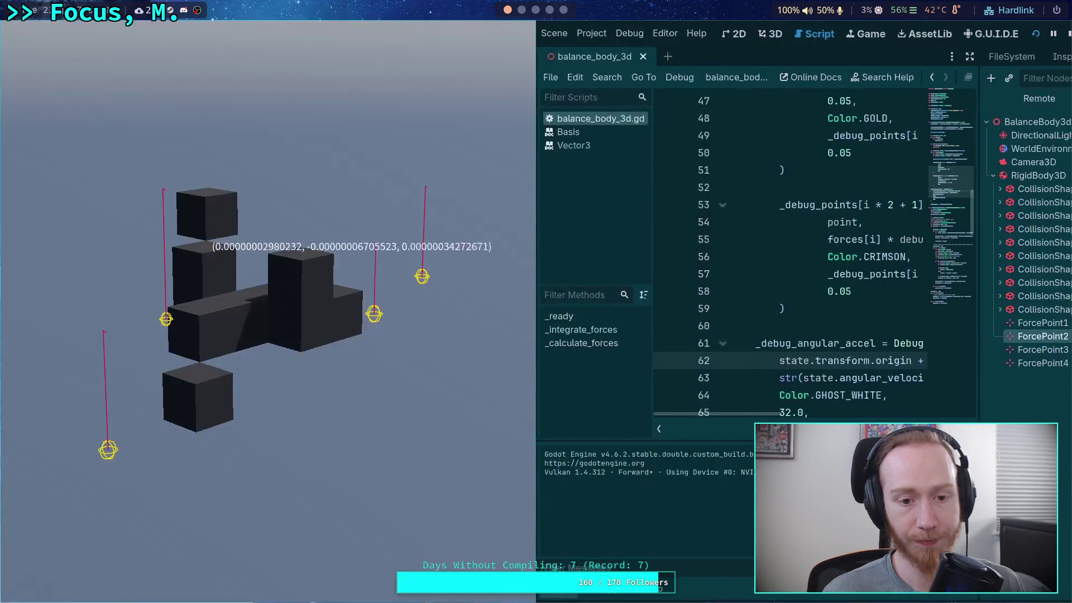
click(1068, 33)
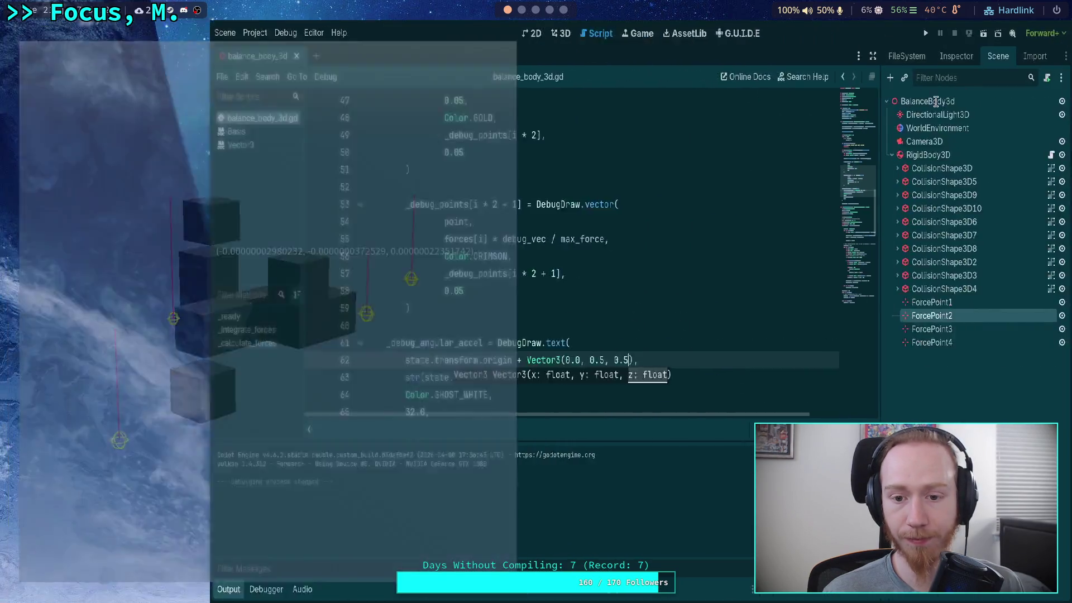
Set the z offset to 1.0, save, and run the project with F5 before stopping it.
double_click(511, 360)
text(1.0)
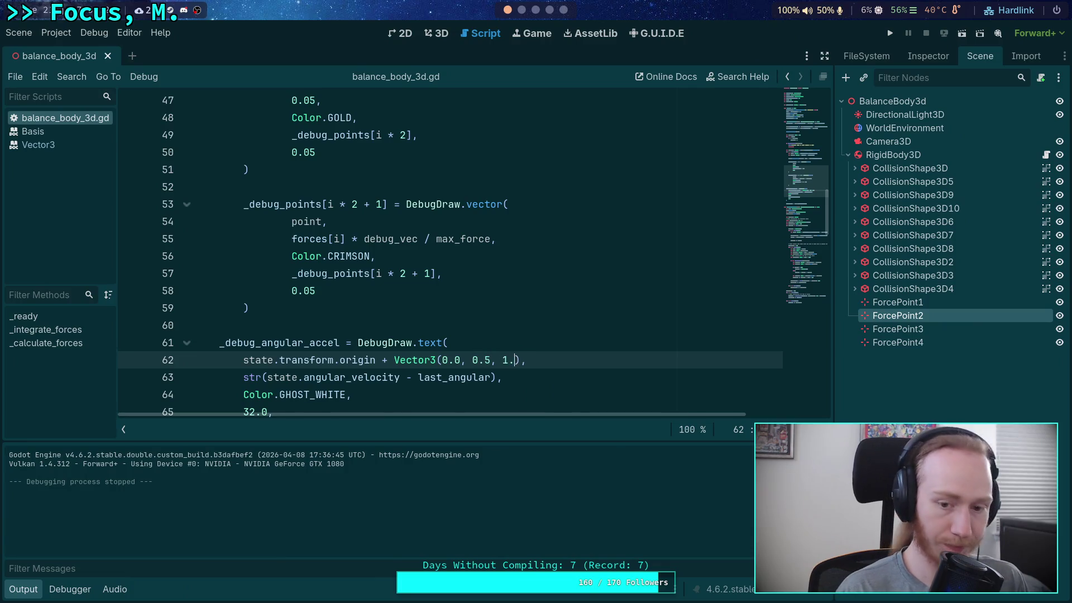
key(ctrl+s)
key(F5)
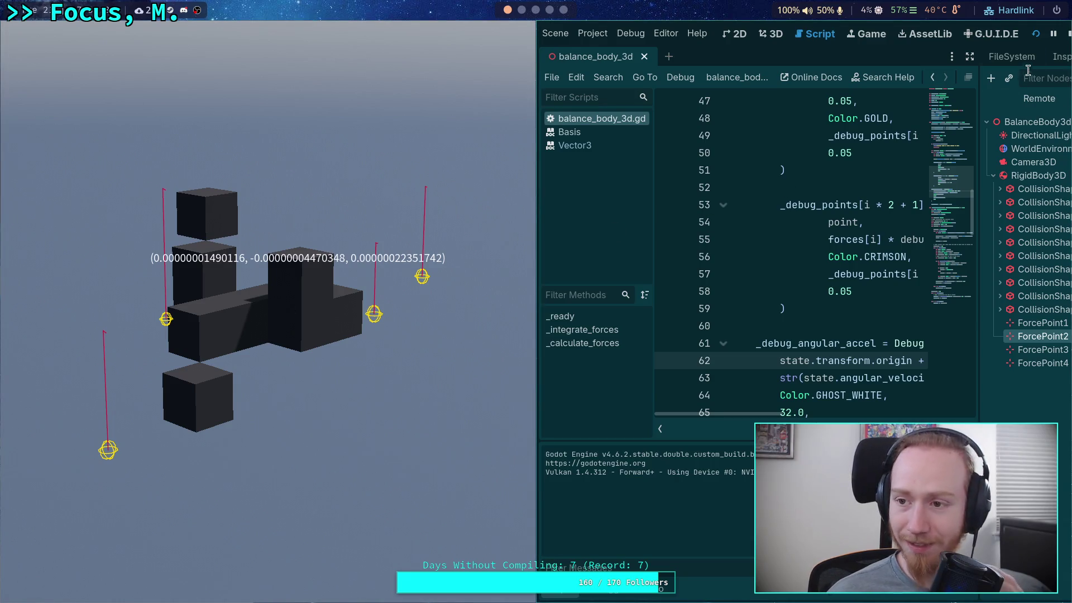
click(1068, 34)
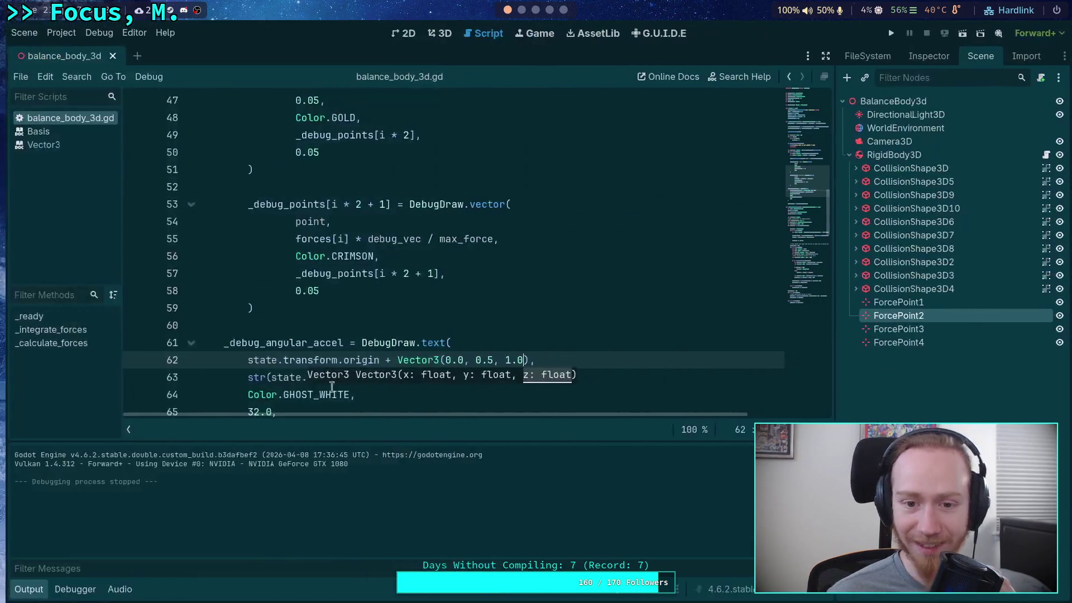
Collapse the output log, dismiss the signature hint, and switch to the terminal workspace.
click(24, 591)
click(268, 467)
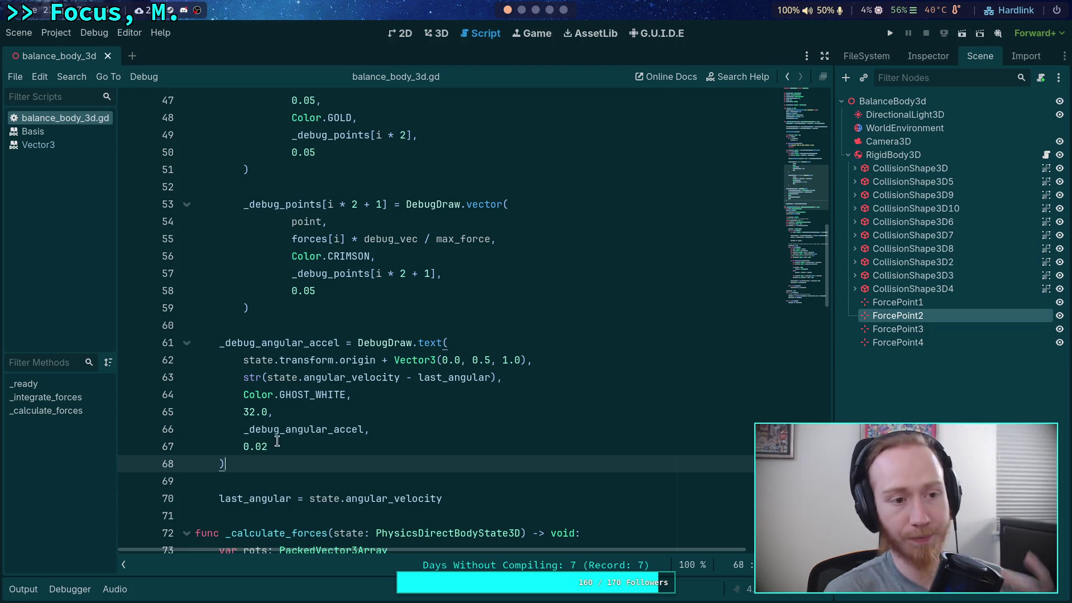
scroll(415, 337, down, 4)
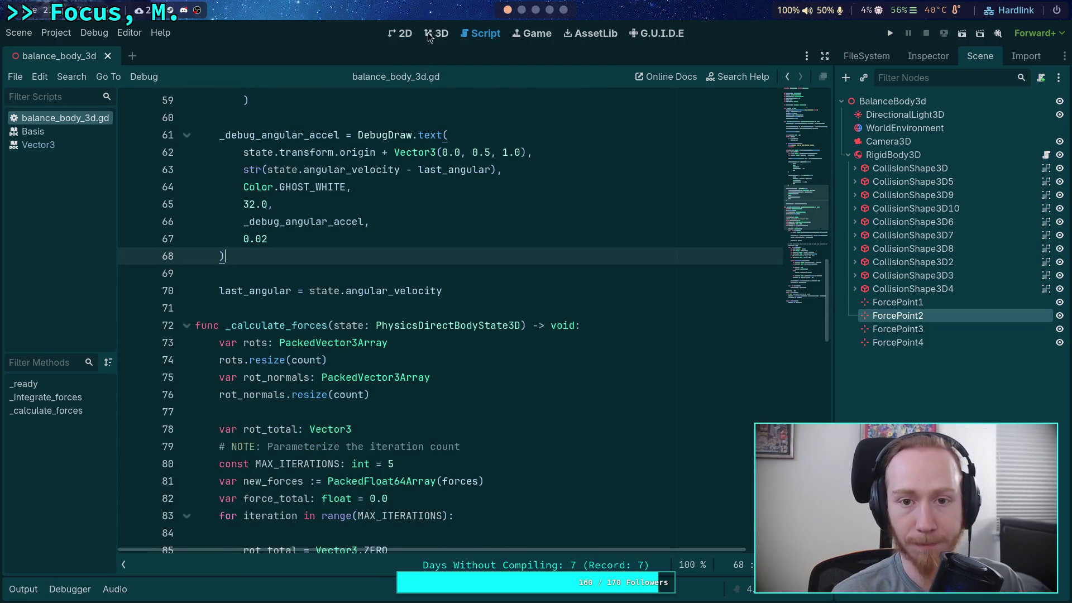
click(522, 10)
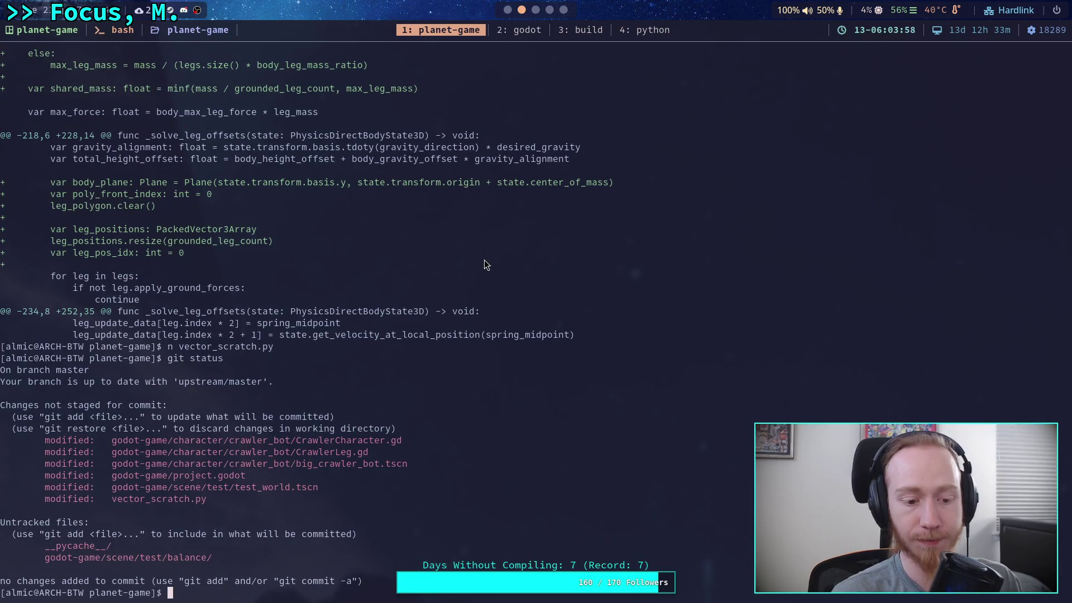
Run git status and git diff to list and view the unstaged changes.
text(git status)
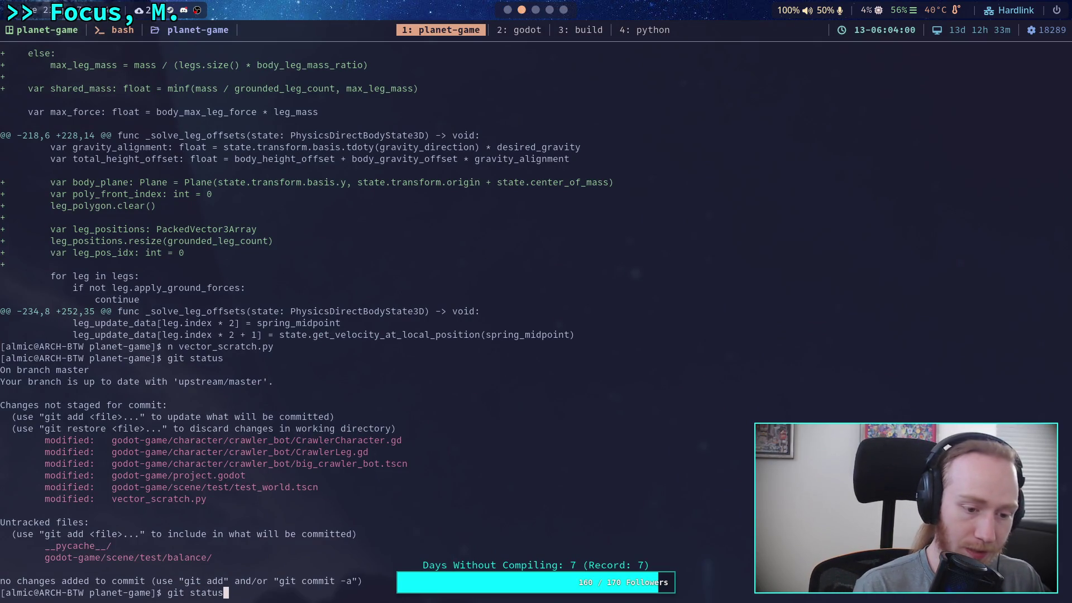
key(Return)
text(git diff)
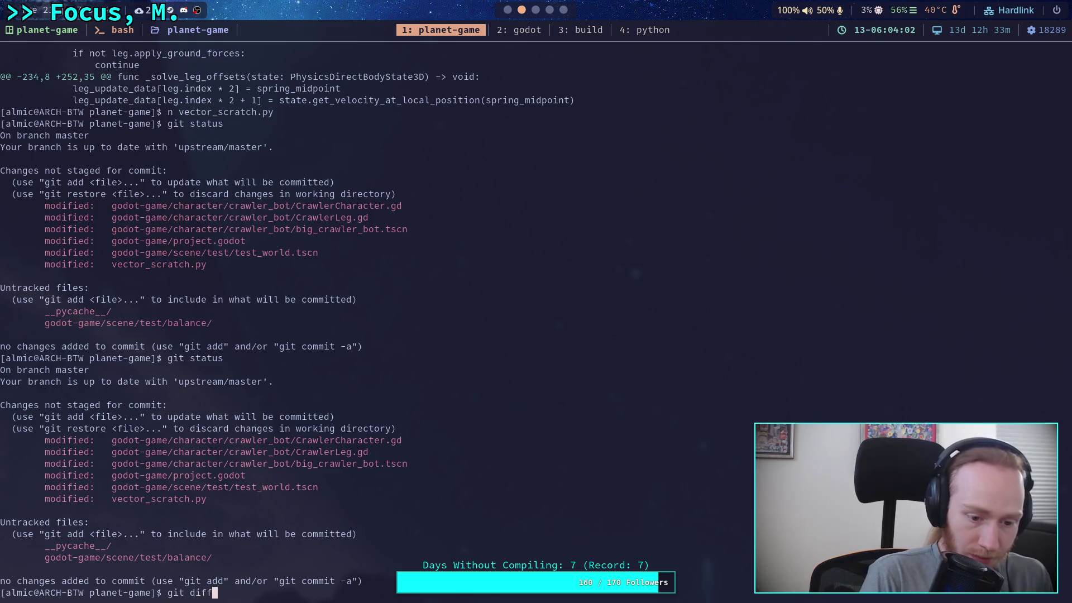
key(Return)
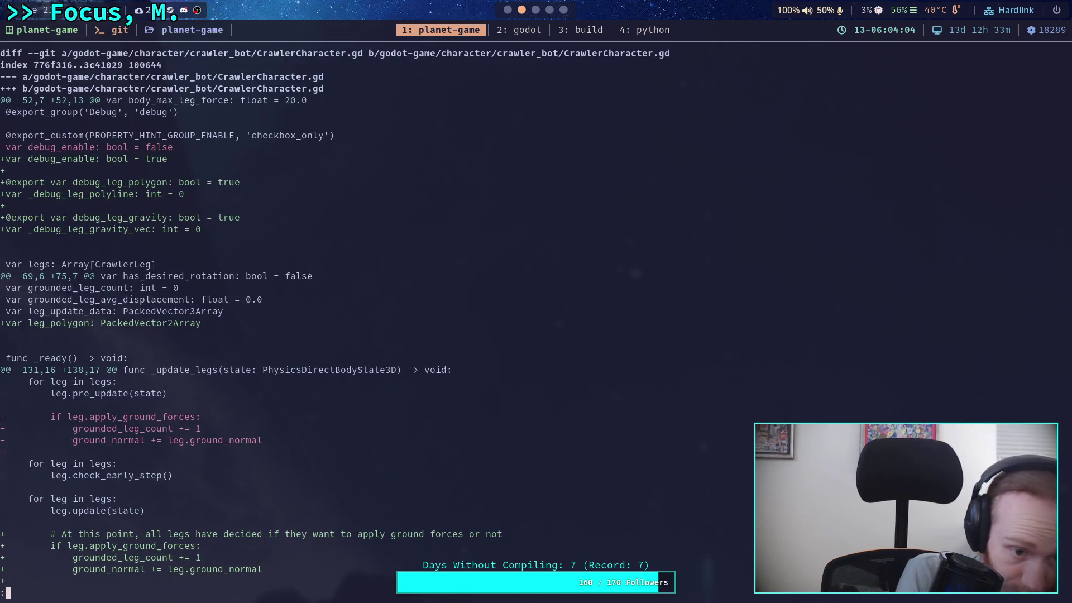
Read through CrawlerCharacter.gd's edits down to CrawlerLeg.gd's debug-flag changes.
scroll(251, 324, down, 11)
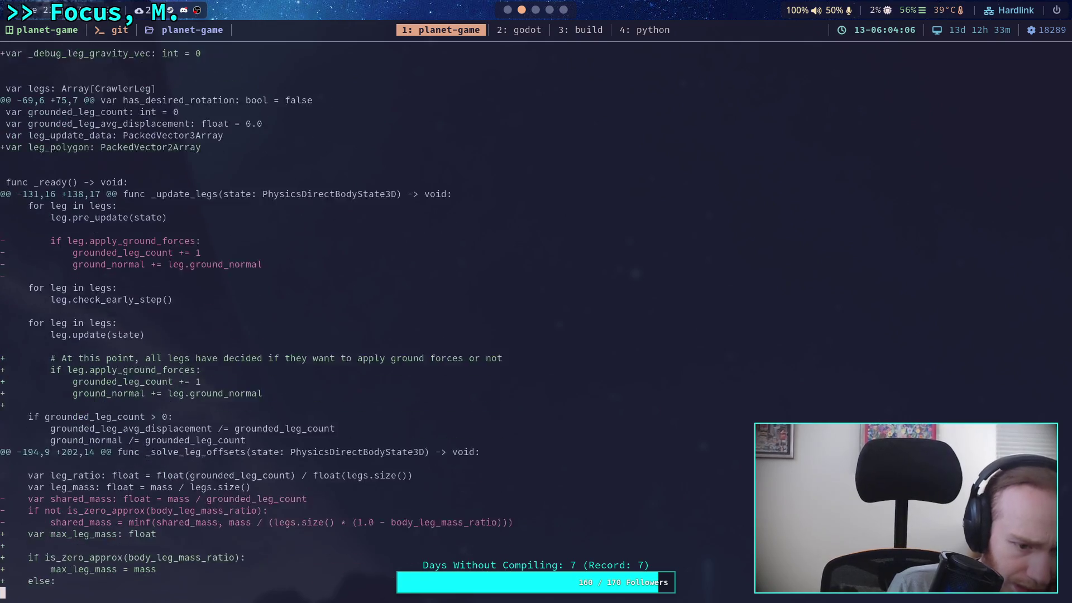
scroll(251, 324, down, 10)
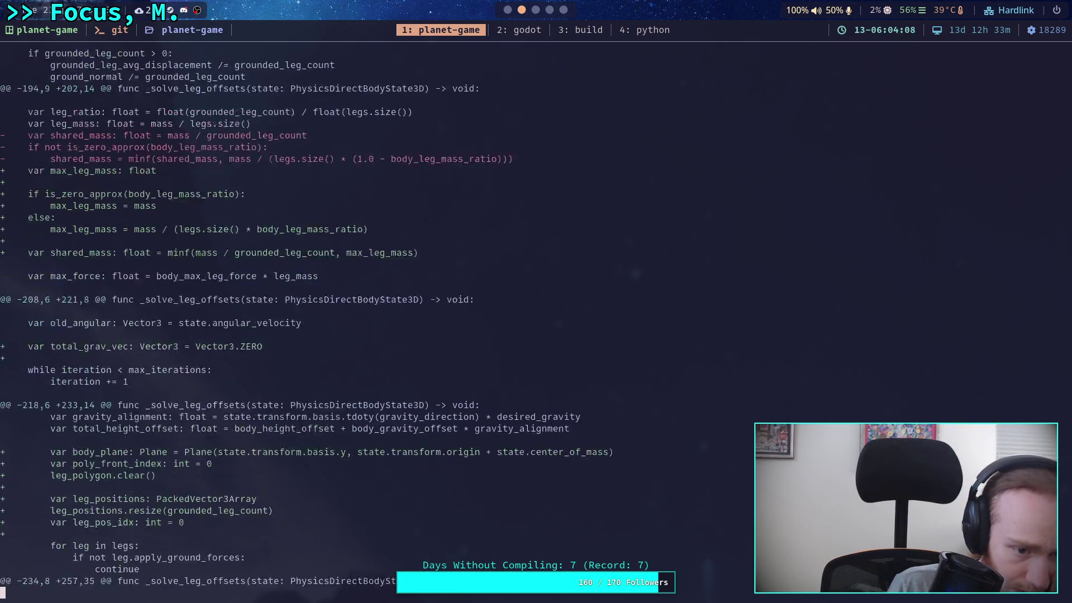
scroll(251, 324, down, 10)
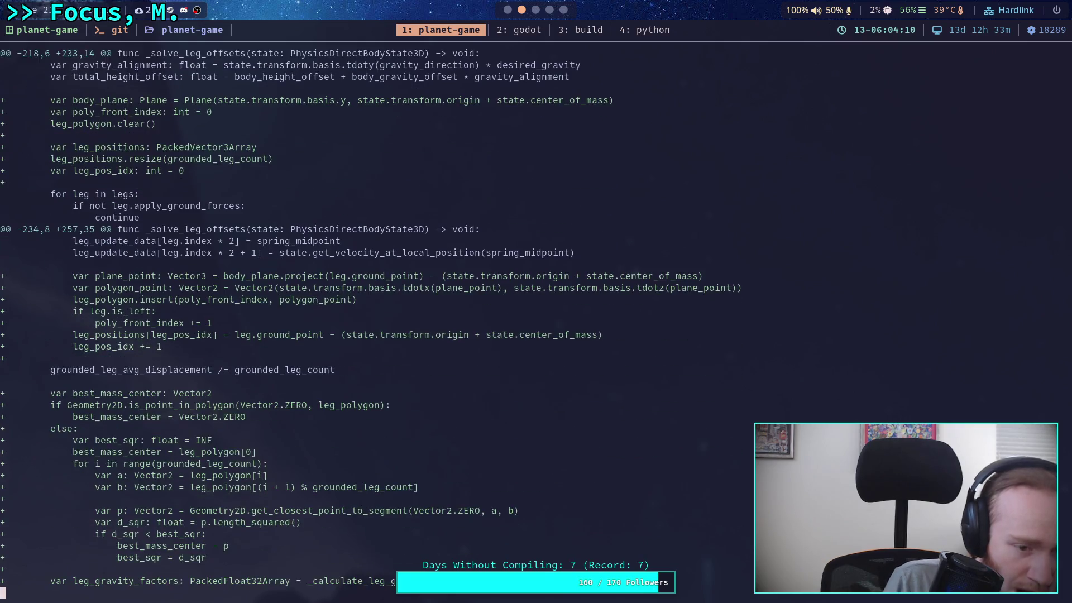
scroll(251, 323, down, 9)
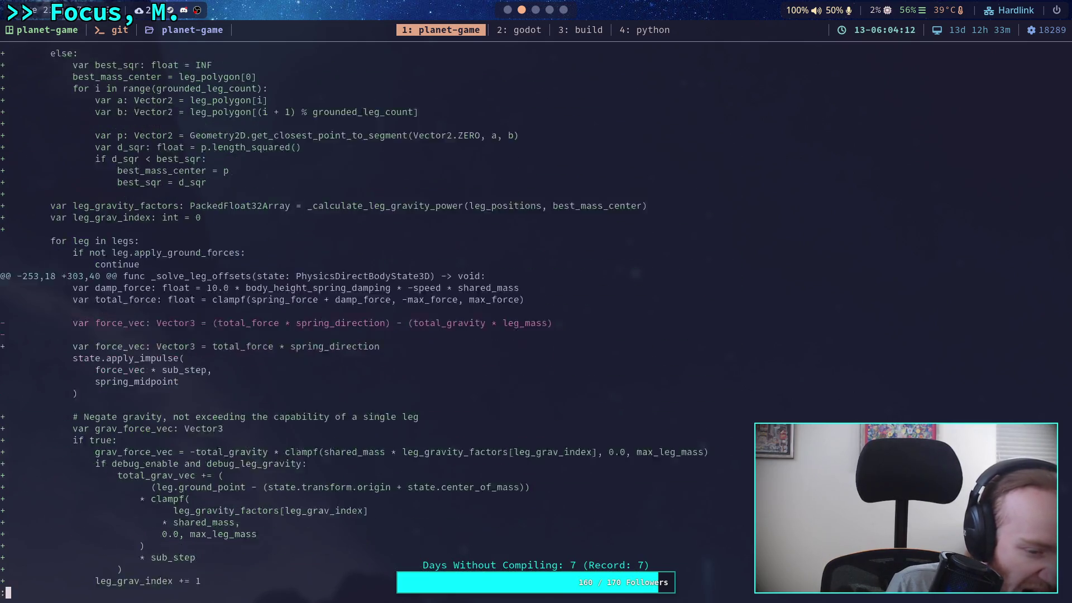
scroll(358, 324, down, 4)
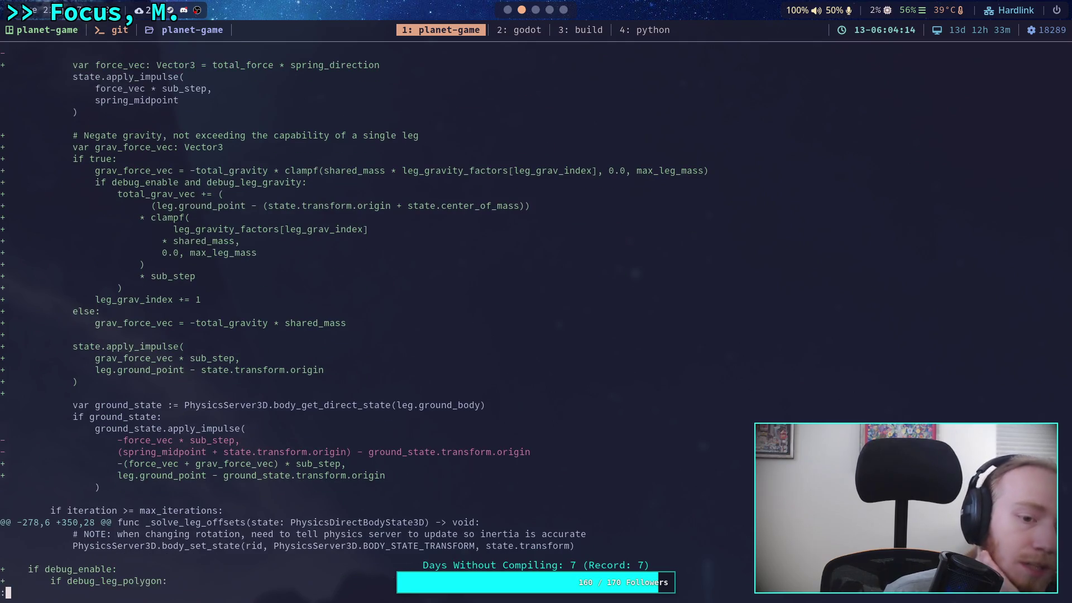
scroll(358, 324, down, 4)
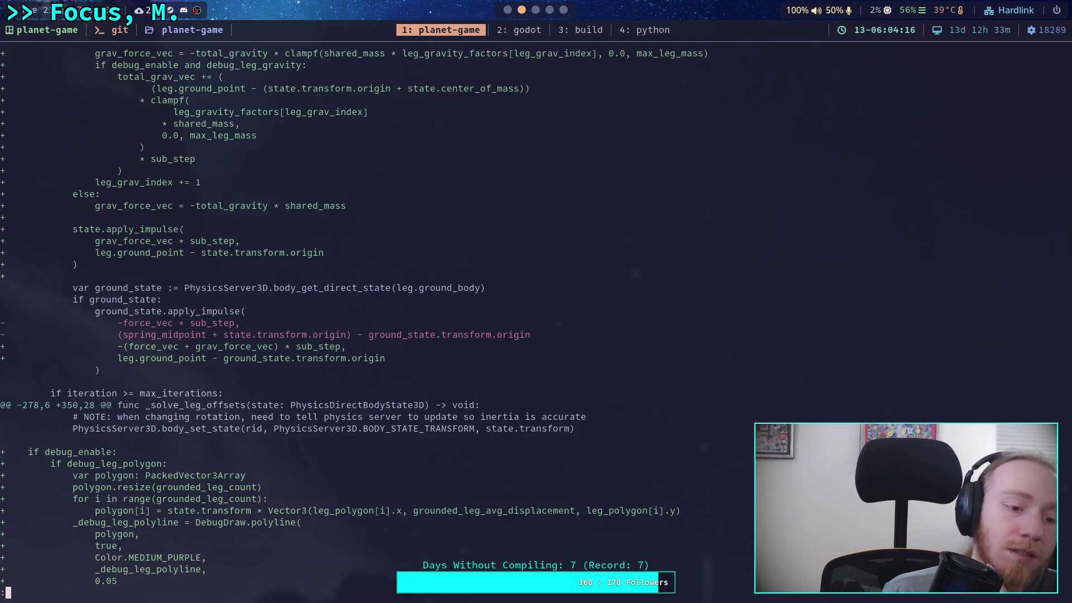
scroll(357, 323, down, 14)
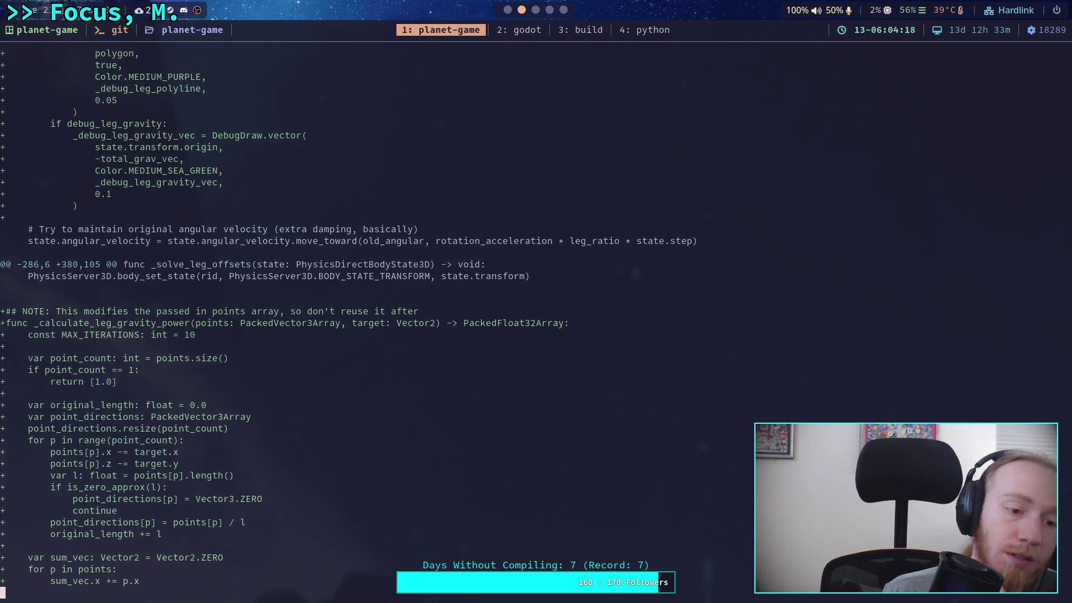
scroll(346, 318, down, 4)
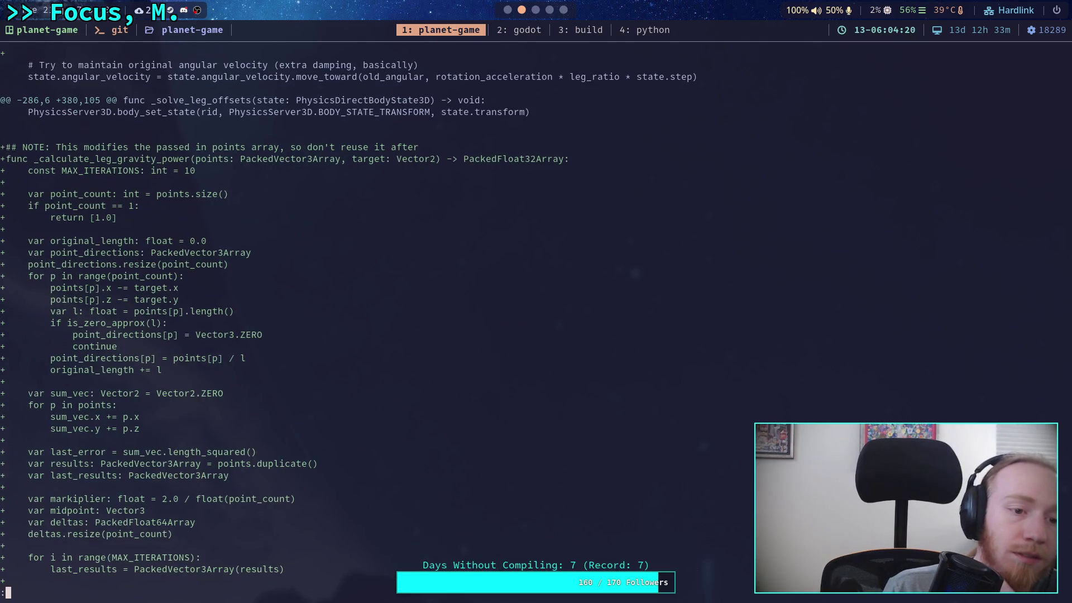
key(space)
key(space)
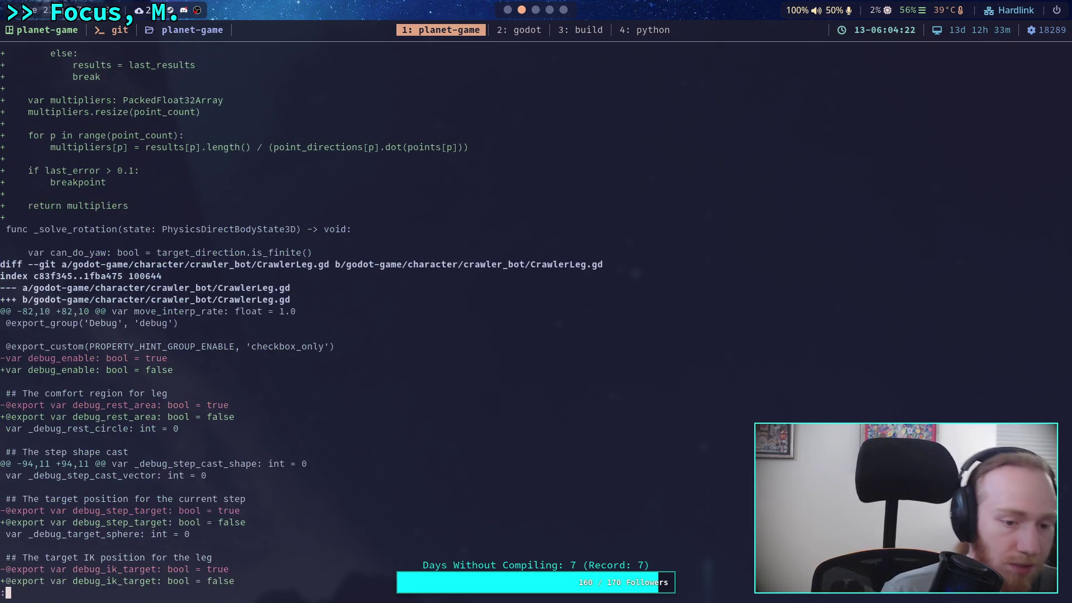
Quit the pager, recheck git status, and diff godot-game/project.godot.
text(qgit status)
key(Return)
text(git add)
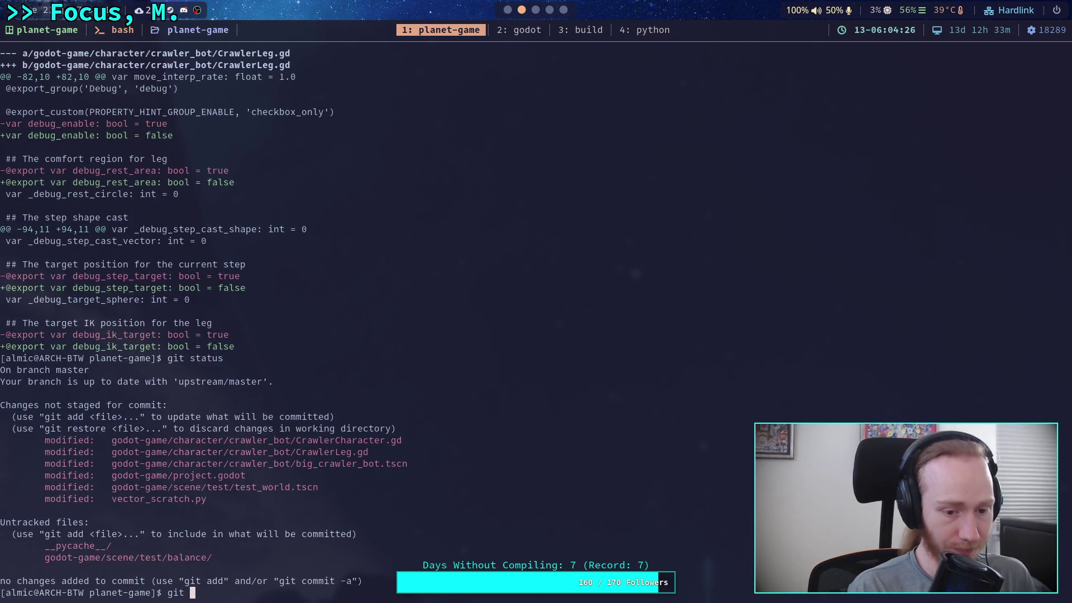
key(BackSpace)
key(BackSpace)
key(BackSpace)
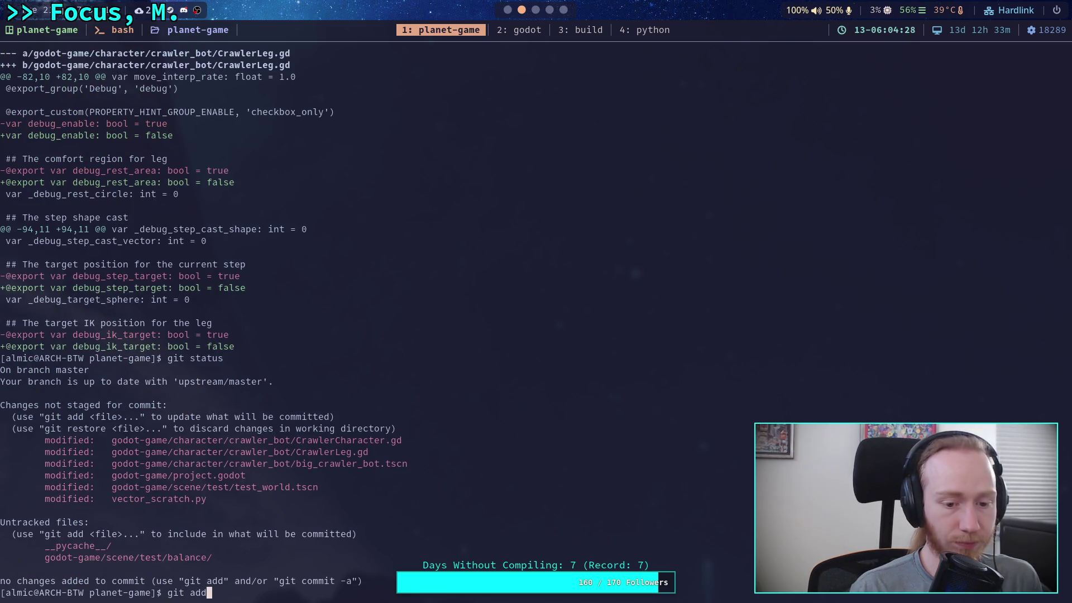
text(t d)
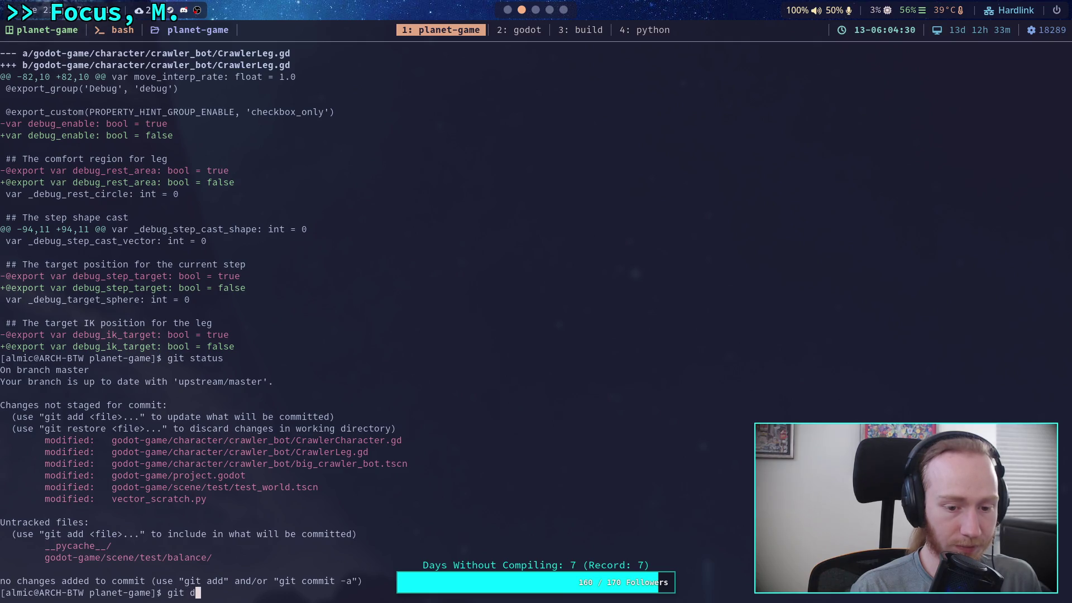
text(iff pro)
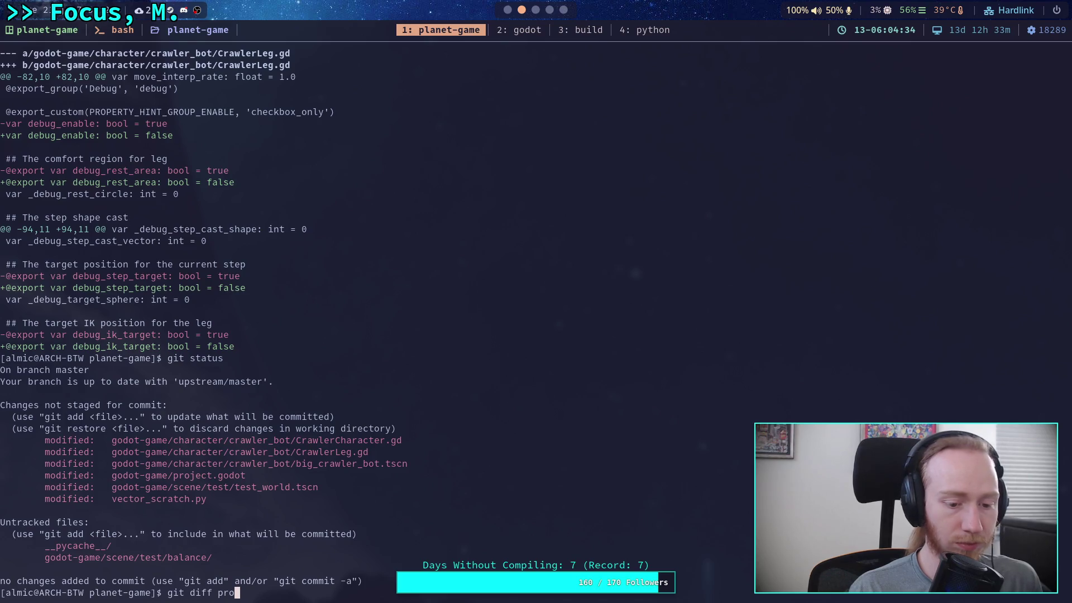
key(BackSpace)
key(BackSpace)
key(BackSpace)
text(godot-game/)
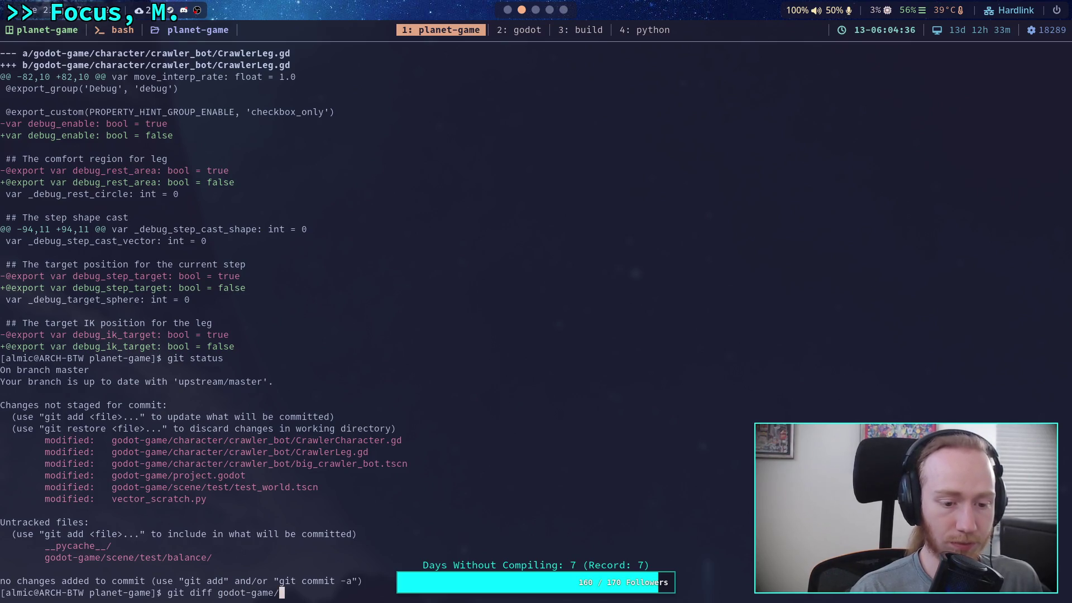
text(project.godot)
key(Return)
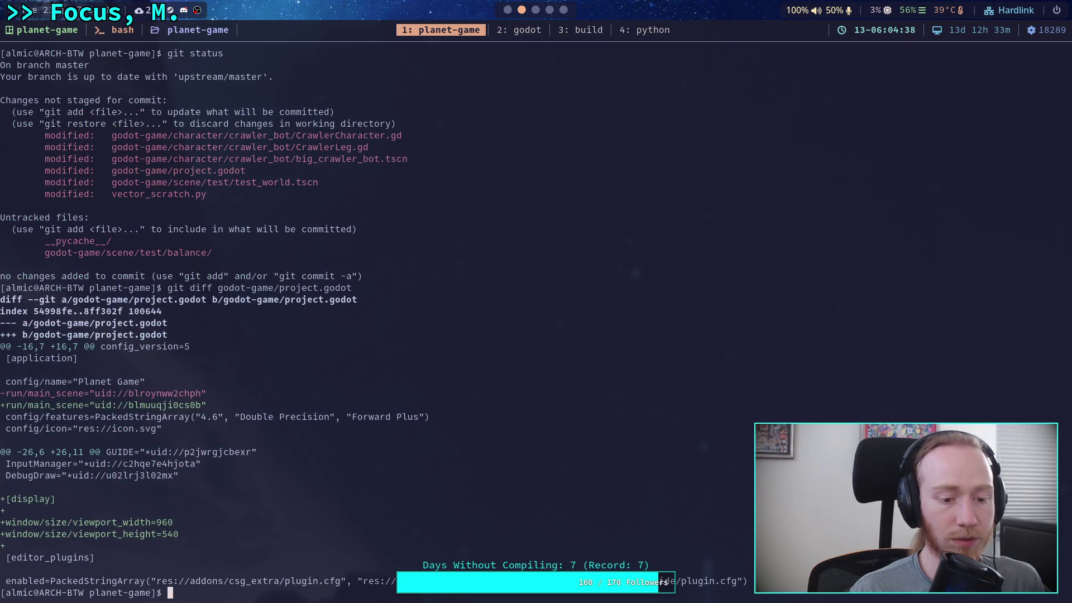
Show the diff for the godot-game/scene/ folder.
key(Up)
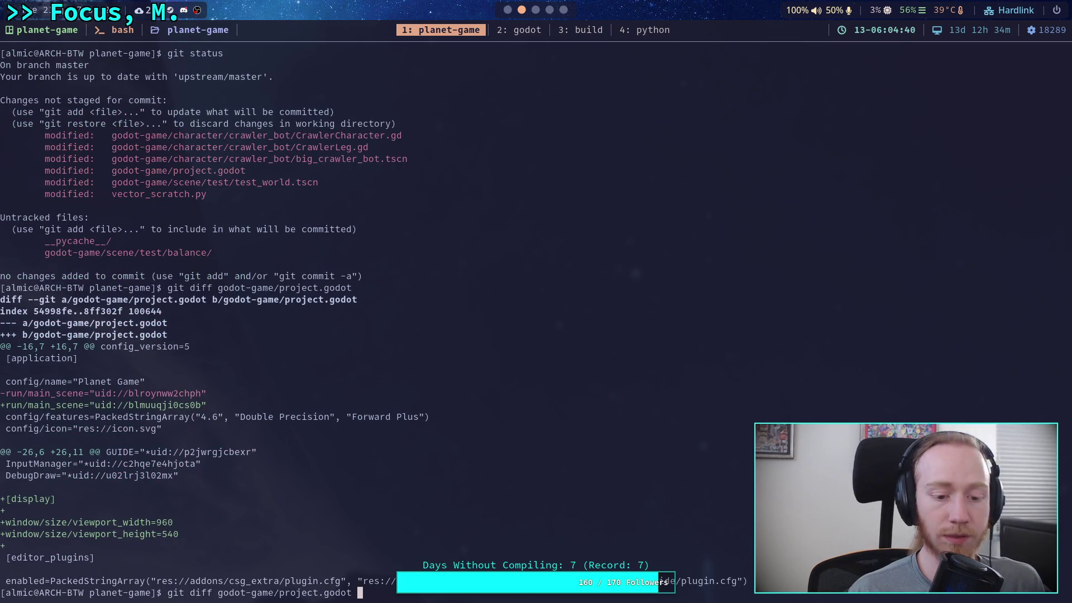
key(BackSpace)
key(BackSpace)
key(BackSpace)
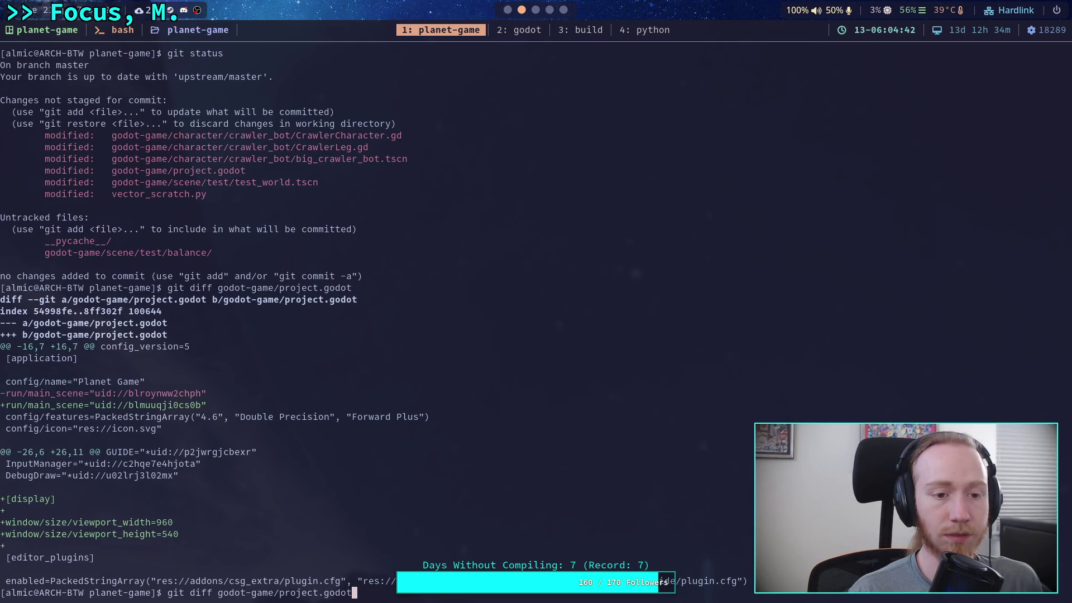
text(scene/)
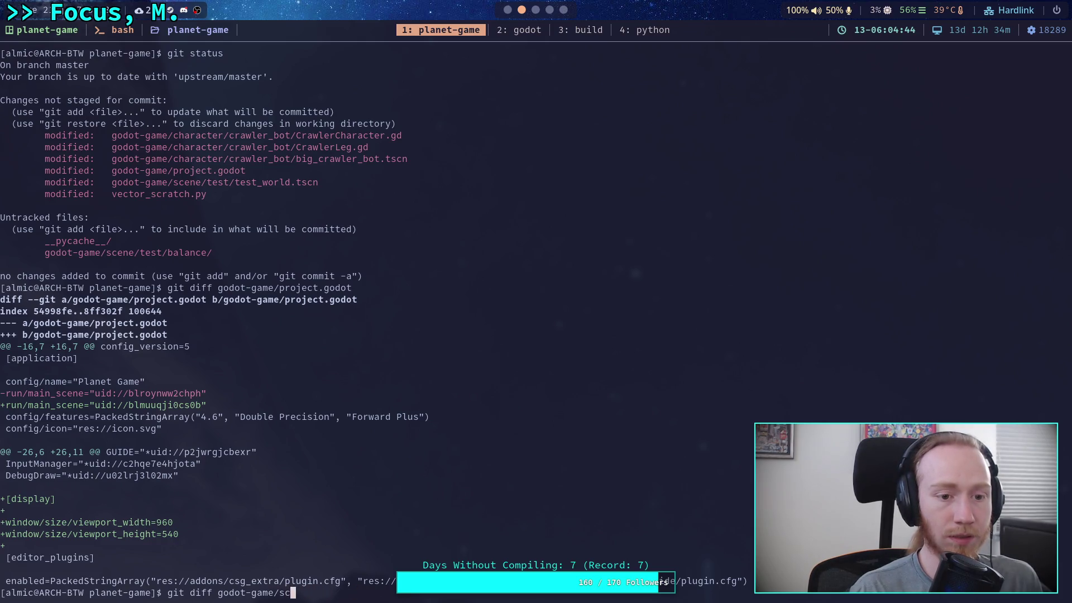
key(Return)
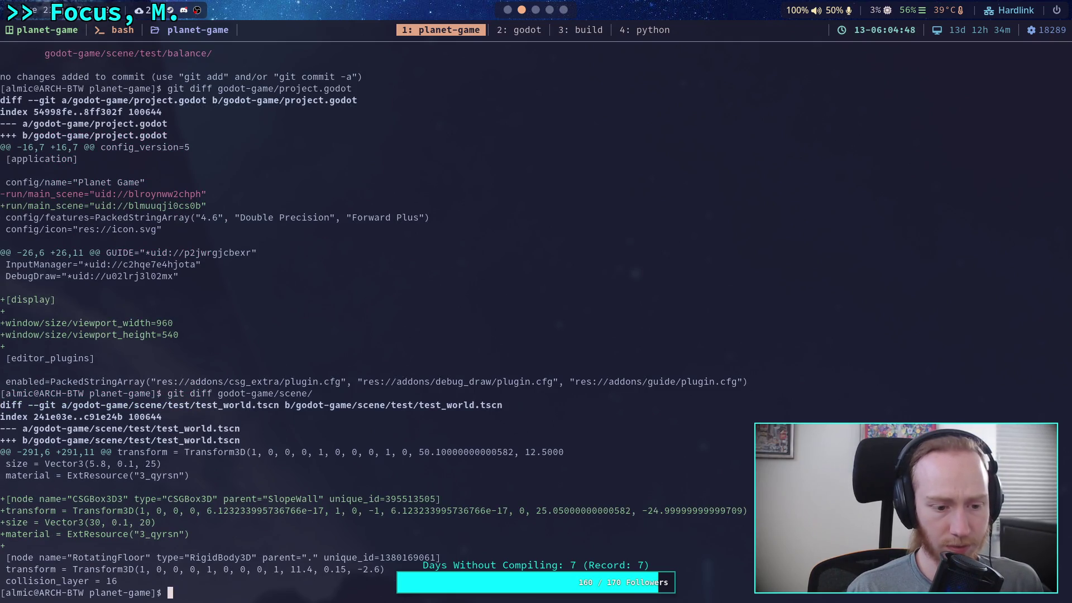
Stage godot-game/project.godot and vector_scratch.py, checking status in between.
text(git add god)
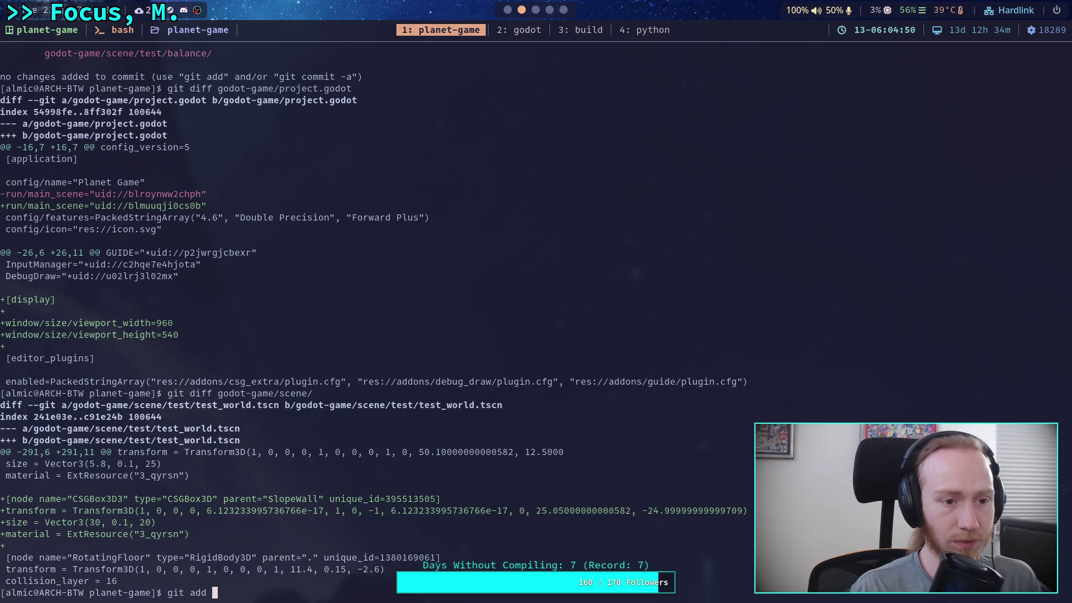
key(Tab)
text(pro)
key(Tab)
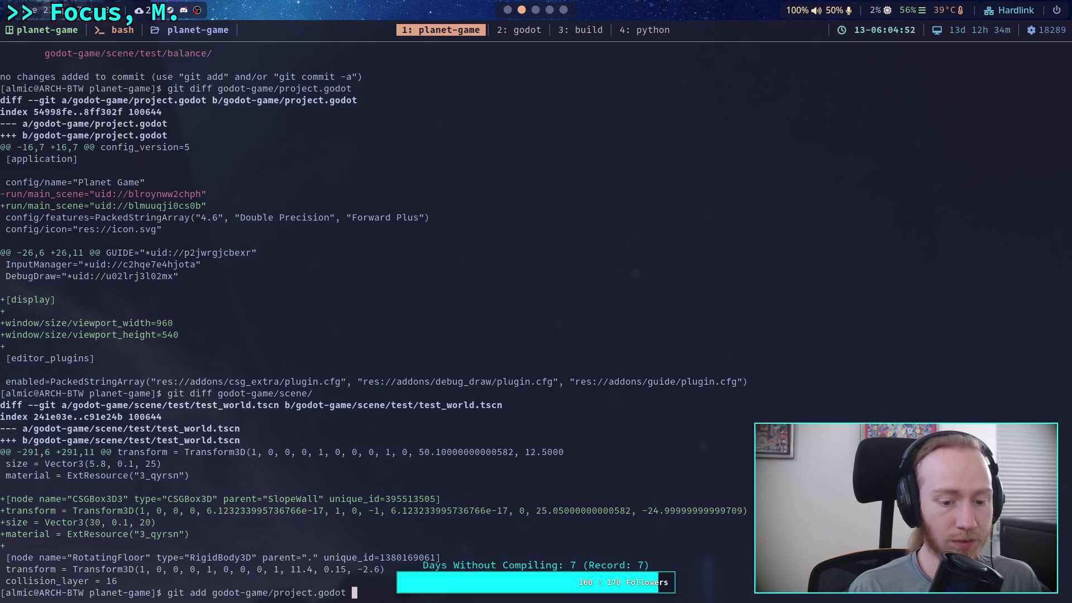
key(Return)
text(git s)
text(tatus)
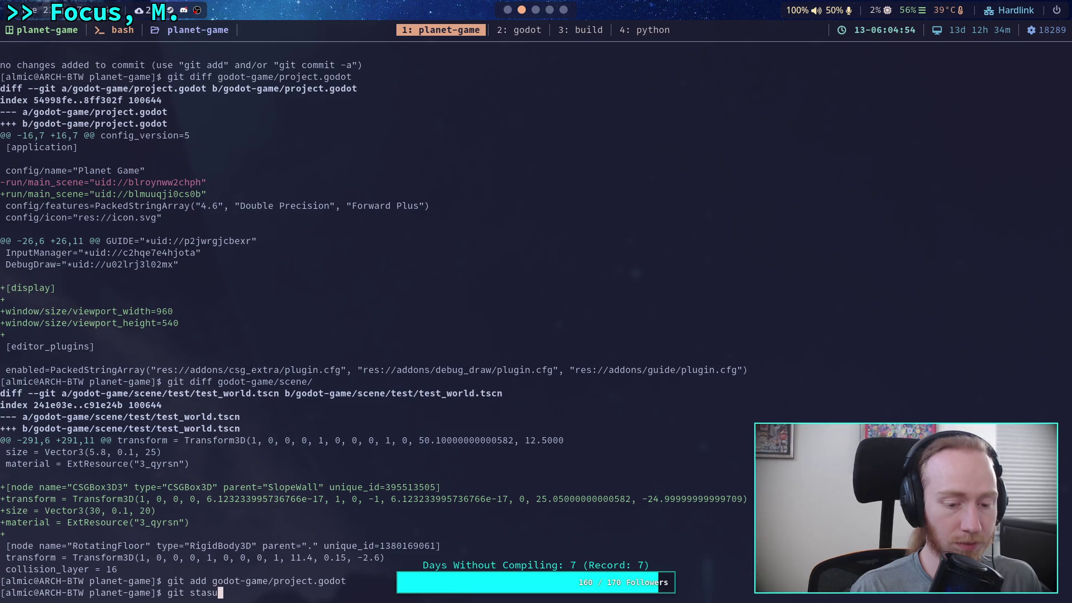
key(Return)
text(git add )
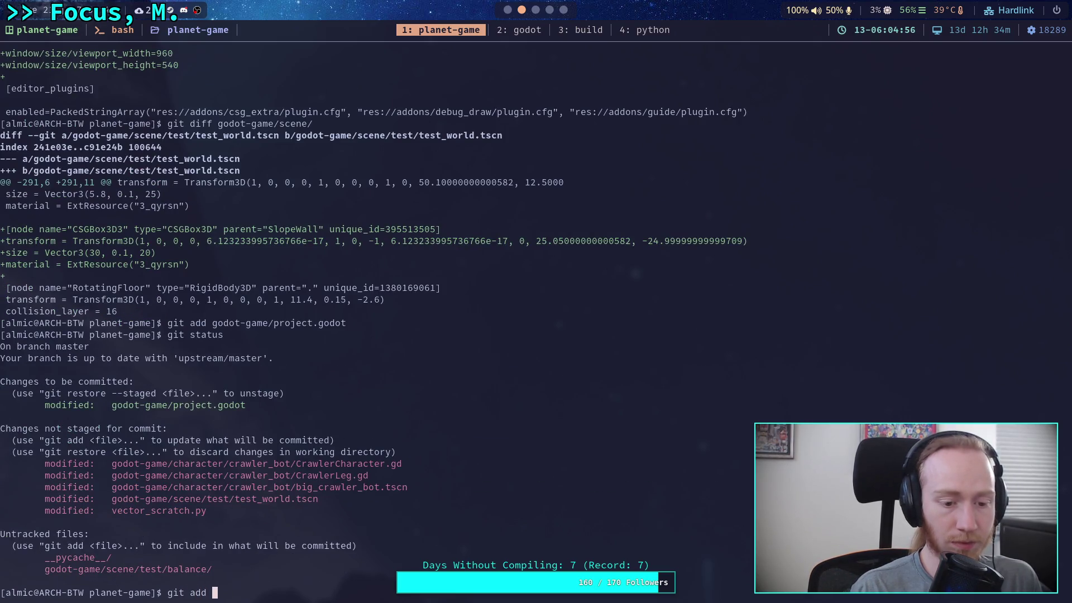
text(ve)
key(Tab)
key(Return)
Stage the new godot-game/scene/test/balance/ folder and confirm the staged files with git status.
text(git add godo)
key(Tab)
text(s)
key(Tab)
text(te)
key(Tab)
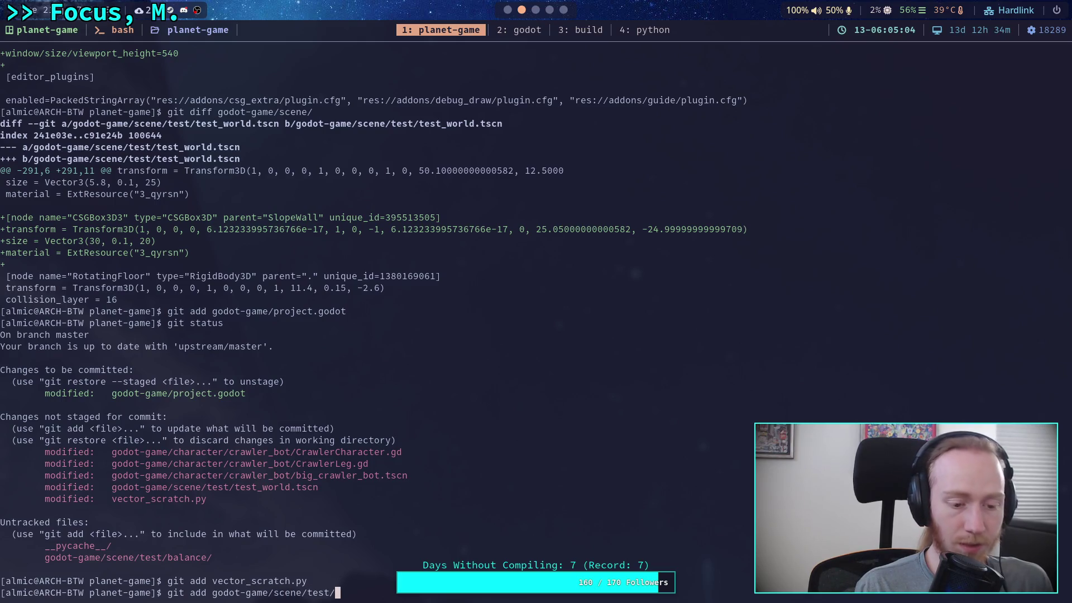
text(ba)
key(Tab)
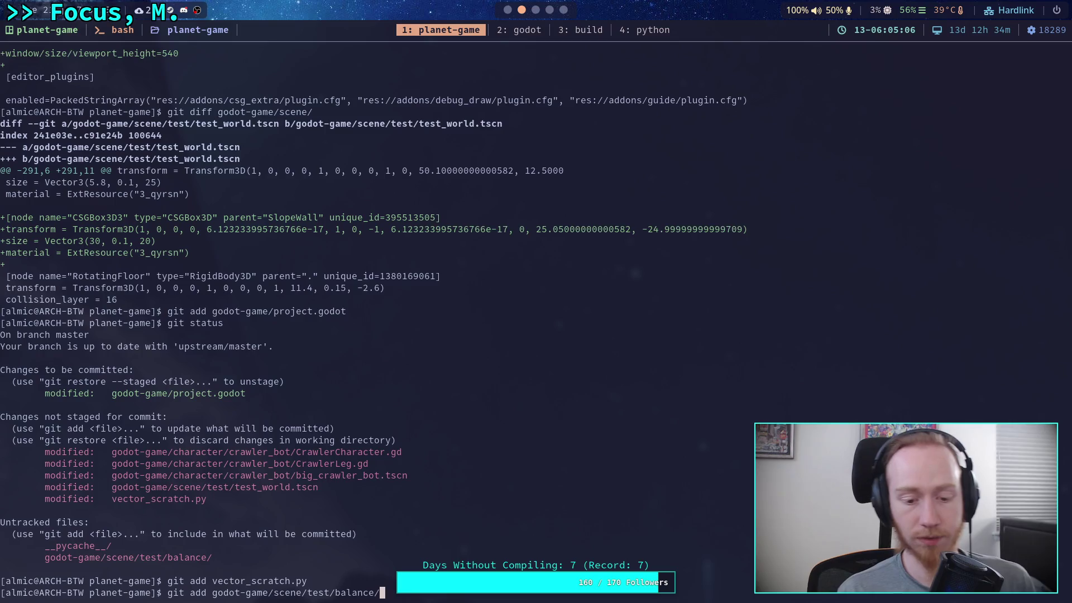
key(Return)
text(git status)
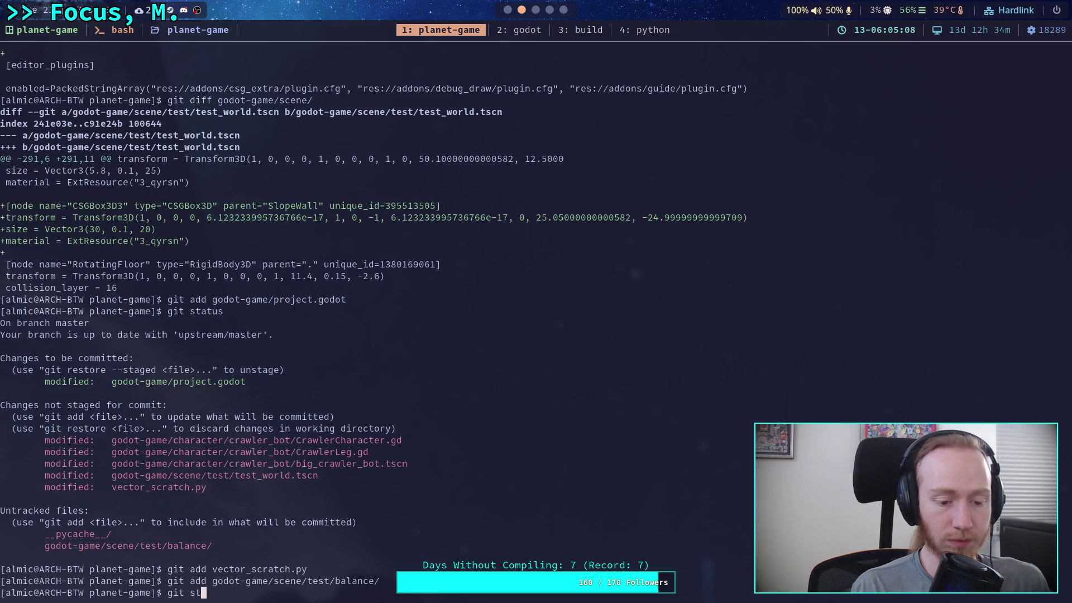
key(Return)
text(git diff --staged)
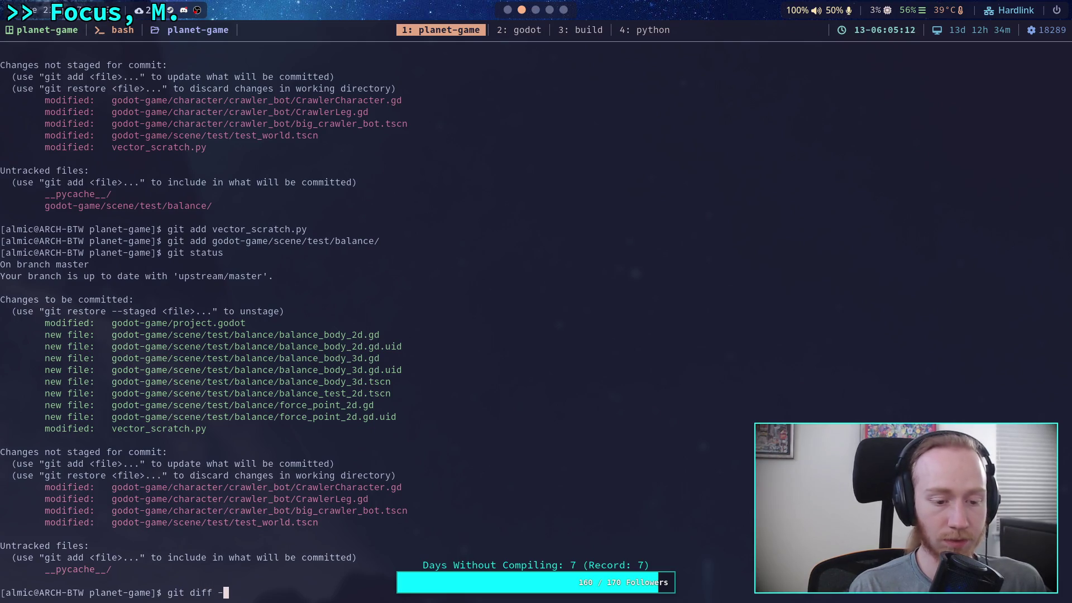
Page through the staged diff of balance_body_3d.gd into balance_body_3d.tscn's collision shape and mesh nodes.
key(Return)
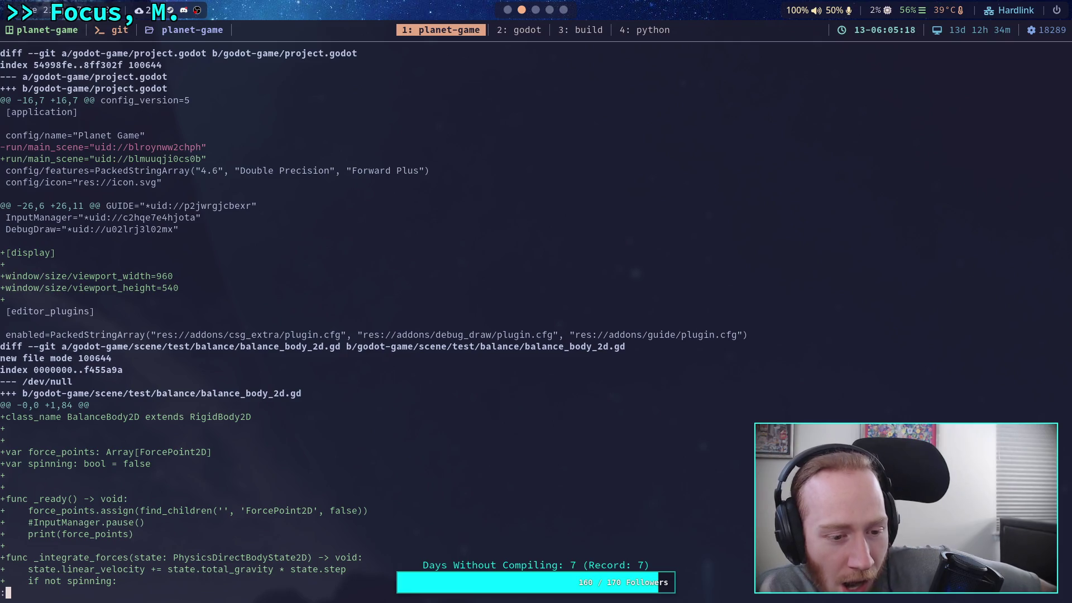
key(space)
key(space)
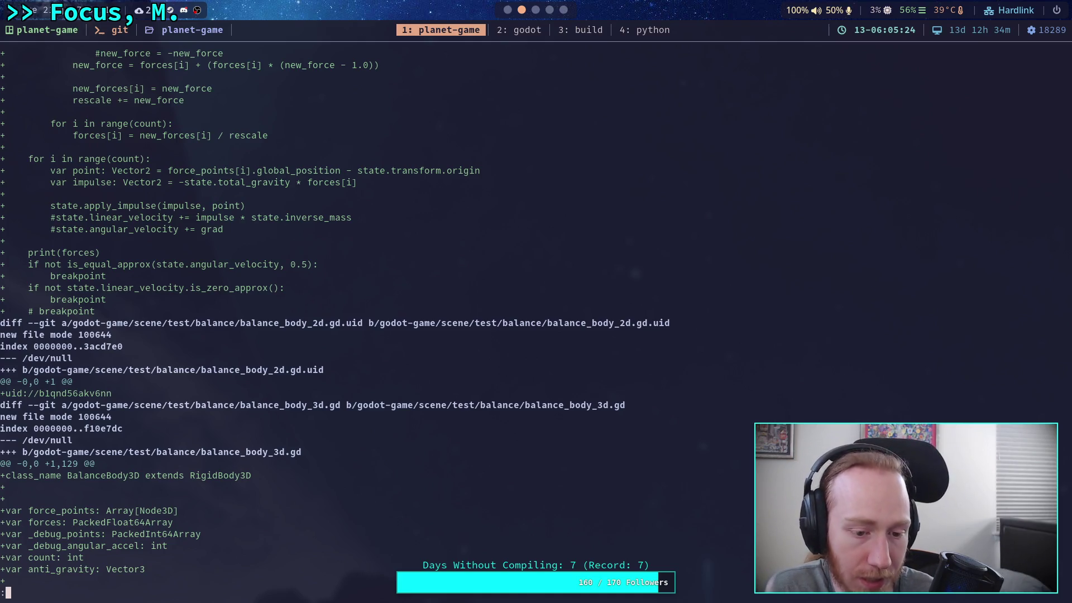
key(space)
key(space)
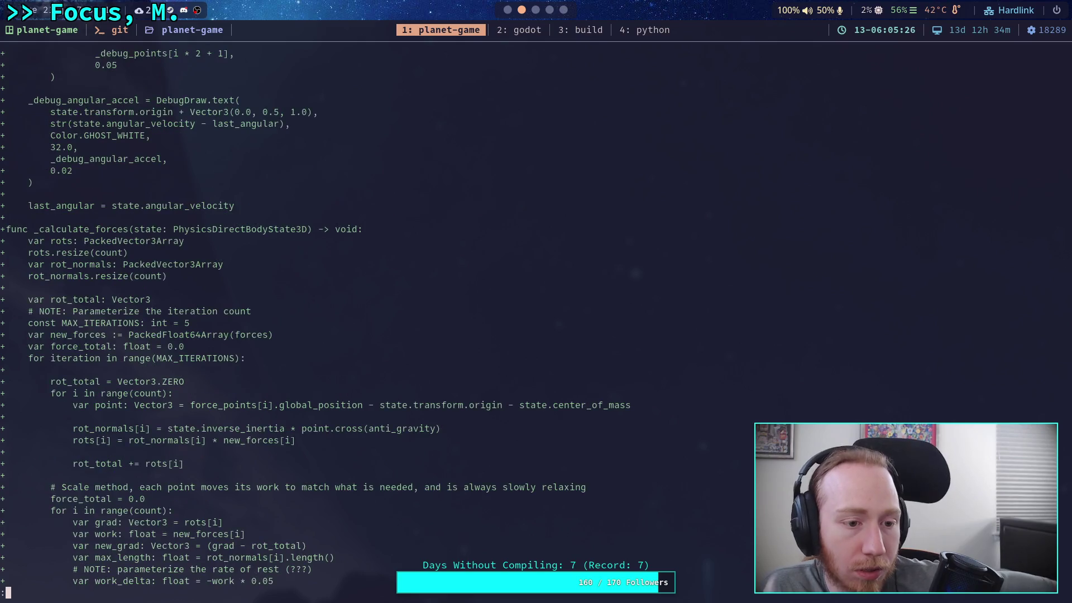
key(space)
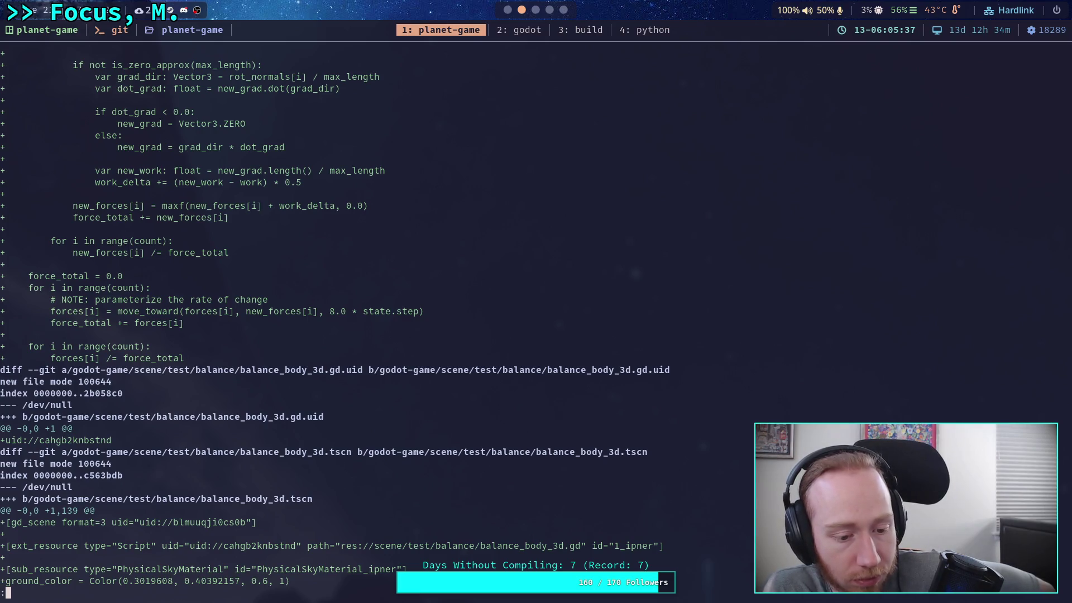
key(space)
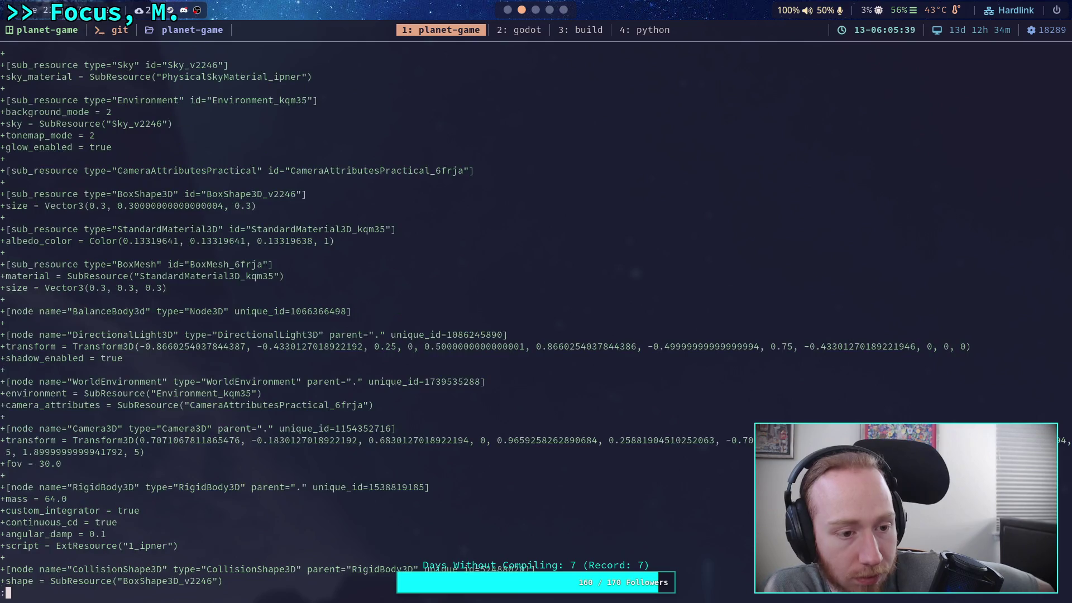
key(space)
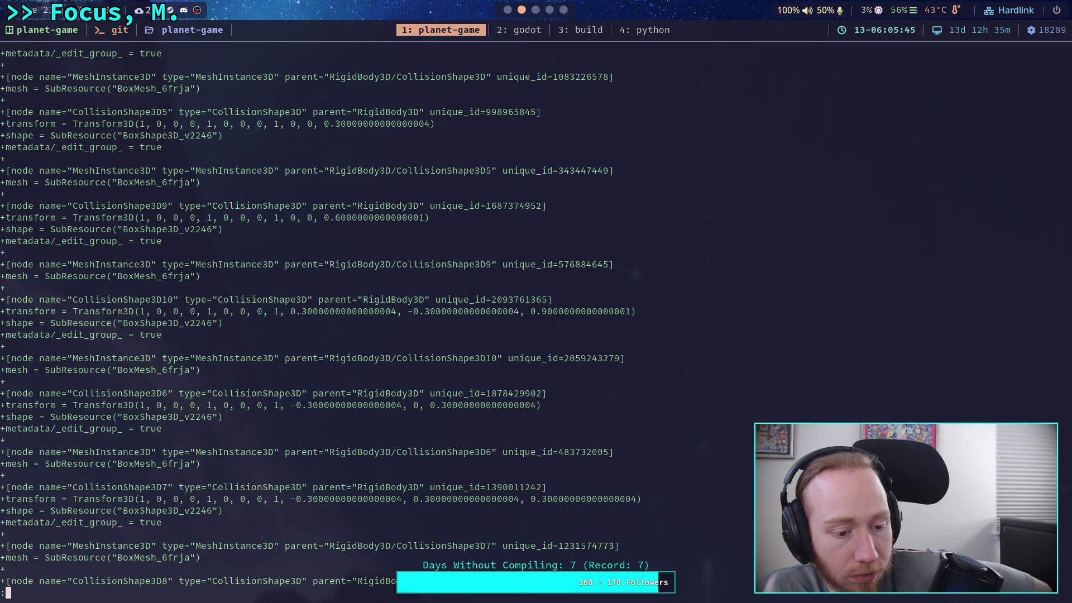
click(509, 10)
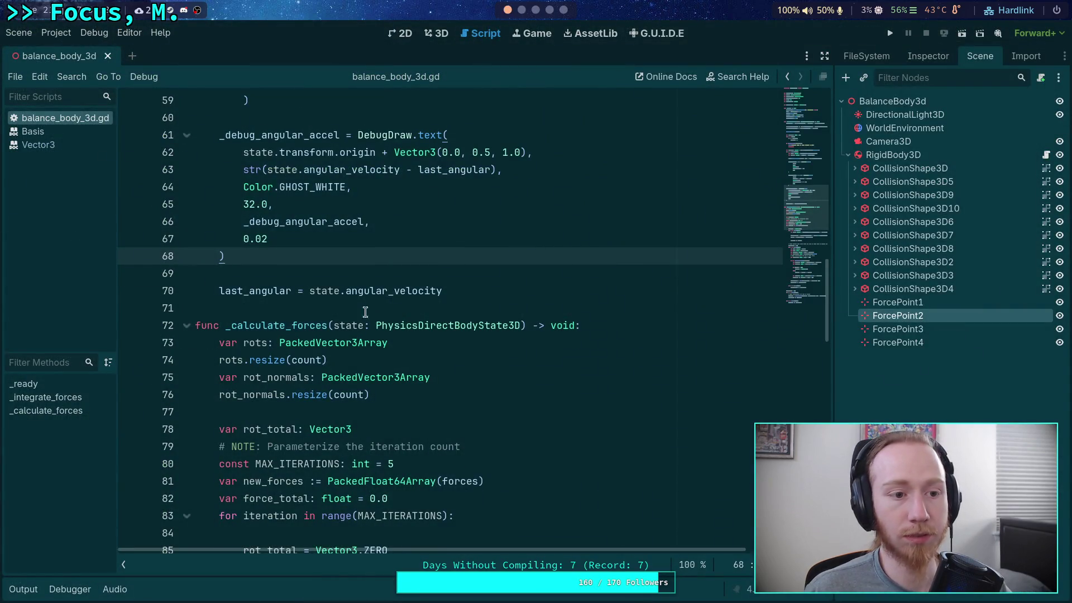
Find the spot after the debug drawing code and insert blank lines for a new check.
scroll(373, 317, up, 10)
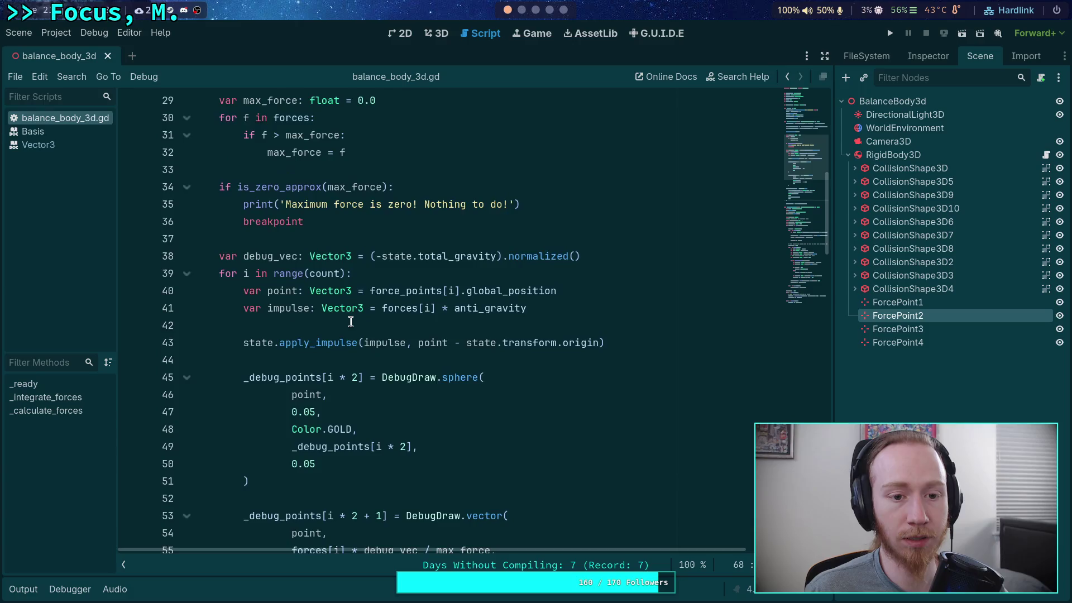
scroll(351, 322, up, 3)
click(388, 377)
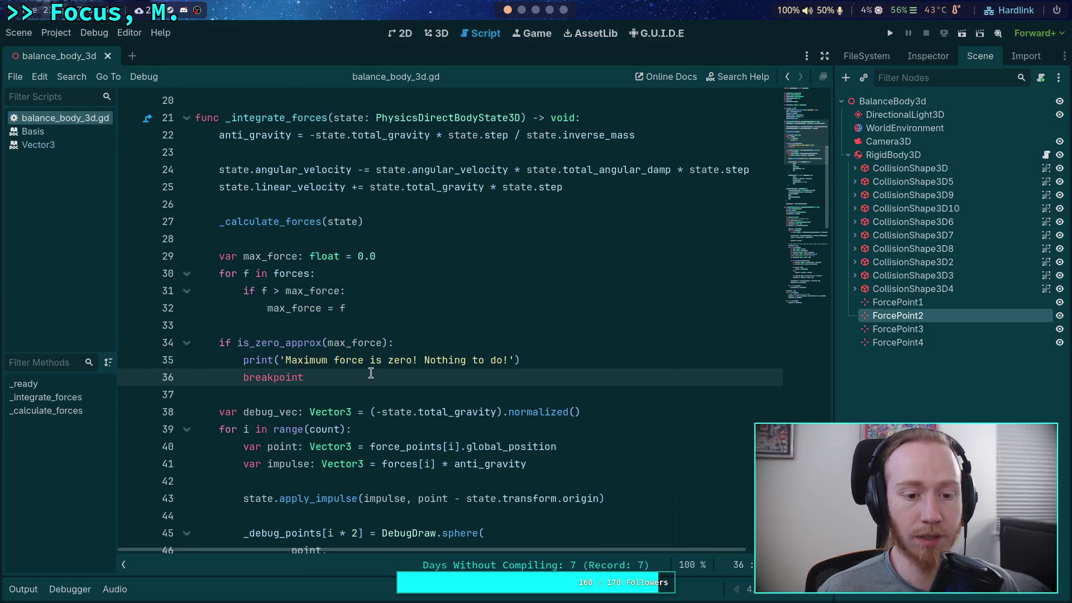
scroll(360, 330, down, 5)
scroll(352, 327, up, 3)
scroll(341, 323, down, 8)
scroll(341, 323, down, 3)
click(485, 295)
scroll(472, 313, up, 5)
scroll(419, 361, up, 6)
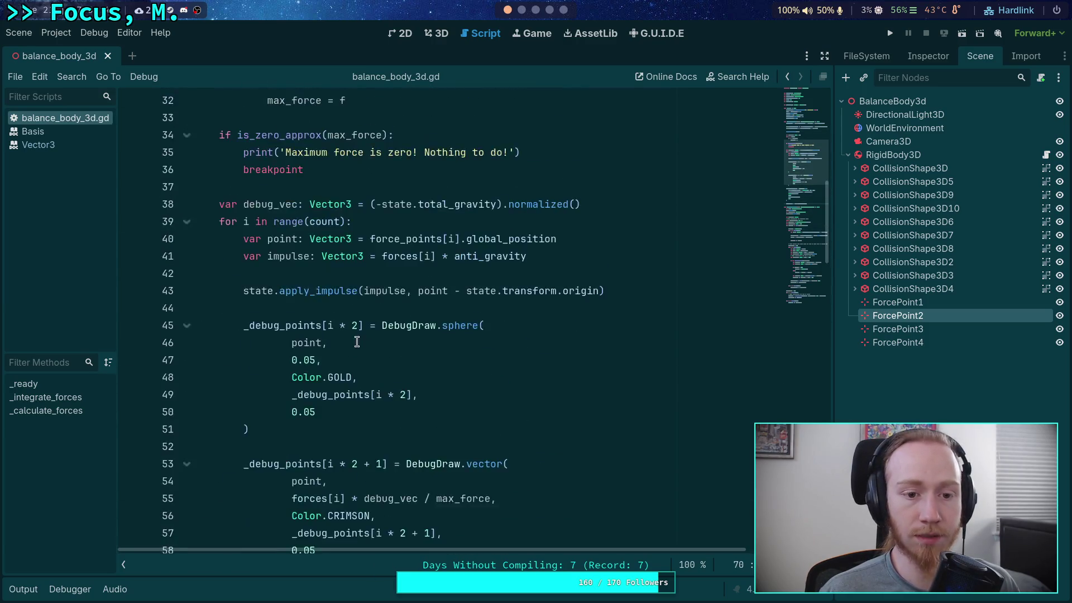
scroll(424, 336, down, 3)
scroll(424, 337, down, 2)
click(335, 427)
key(Return)
key(Return)
key(Up)
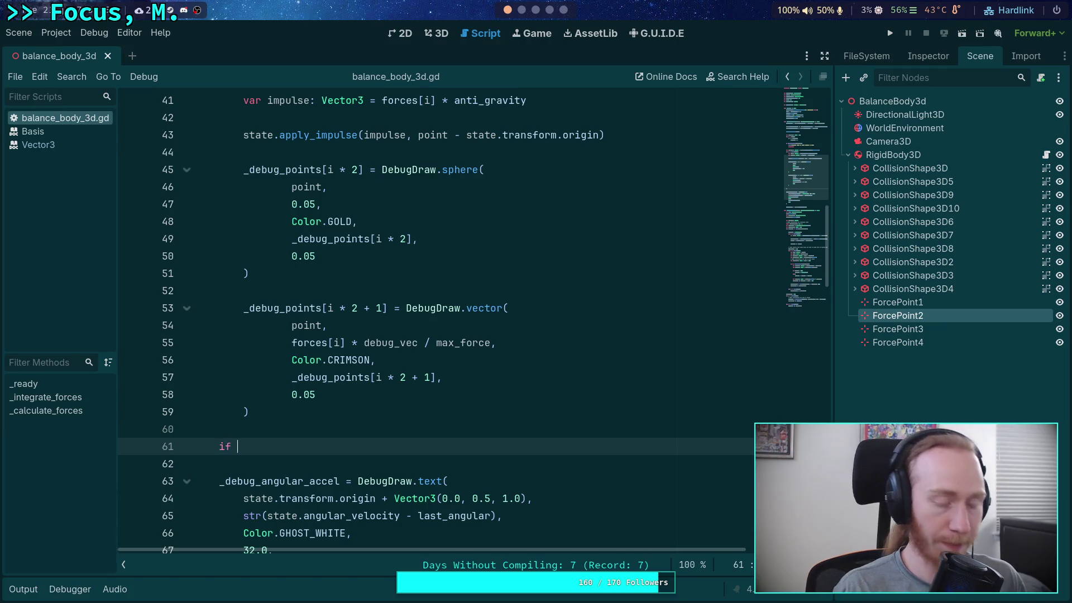
Add 'if not state.linear_velocity.is_zero_approx():' printing 'The object moved!' followed by breakpoint.
text(state.lin)
key(Return)
text(.is_z)
key(Return)
key(Return)
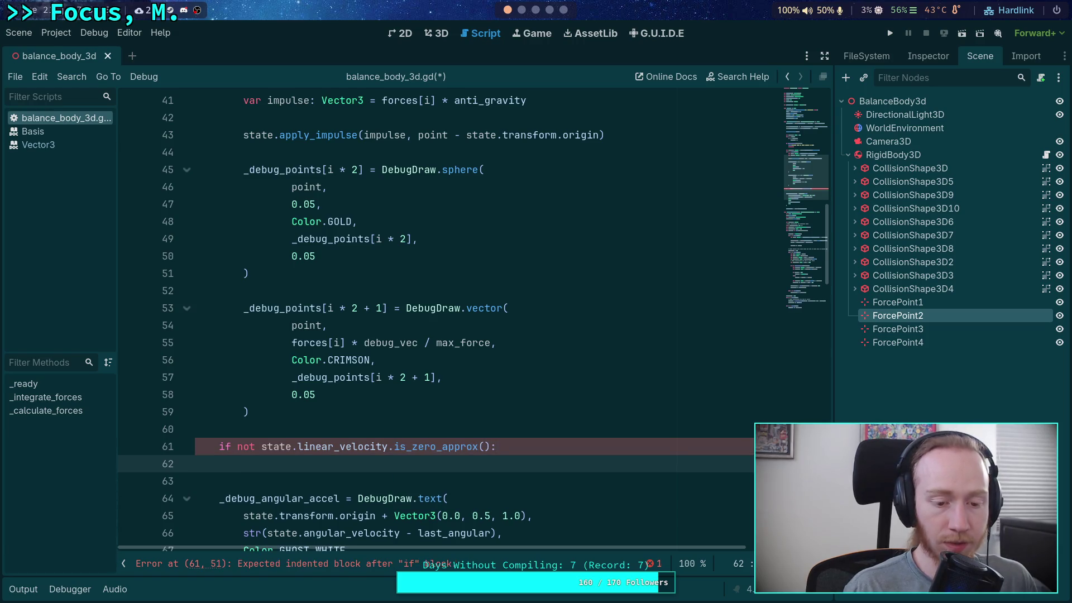
text(print()
text('The )
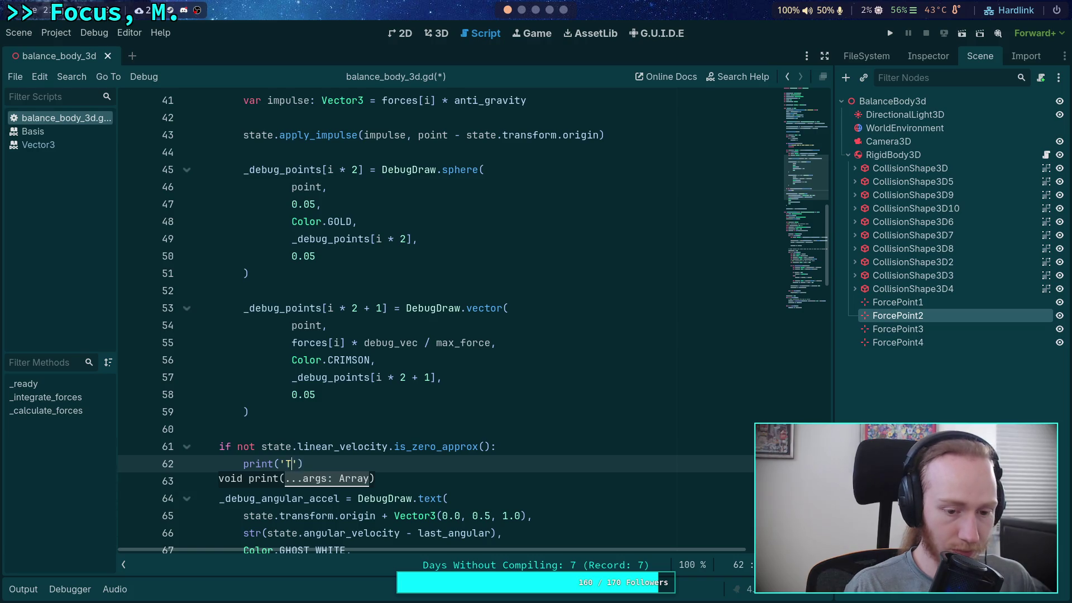
text(object moved!)
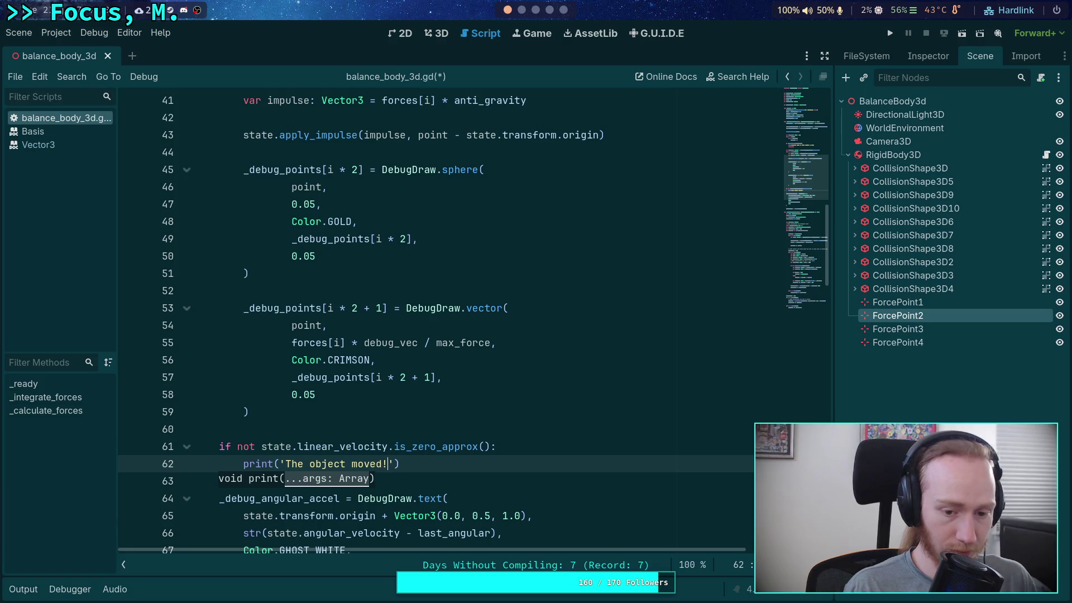
key(Return)
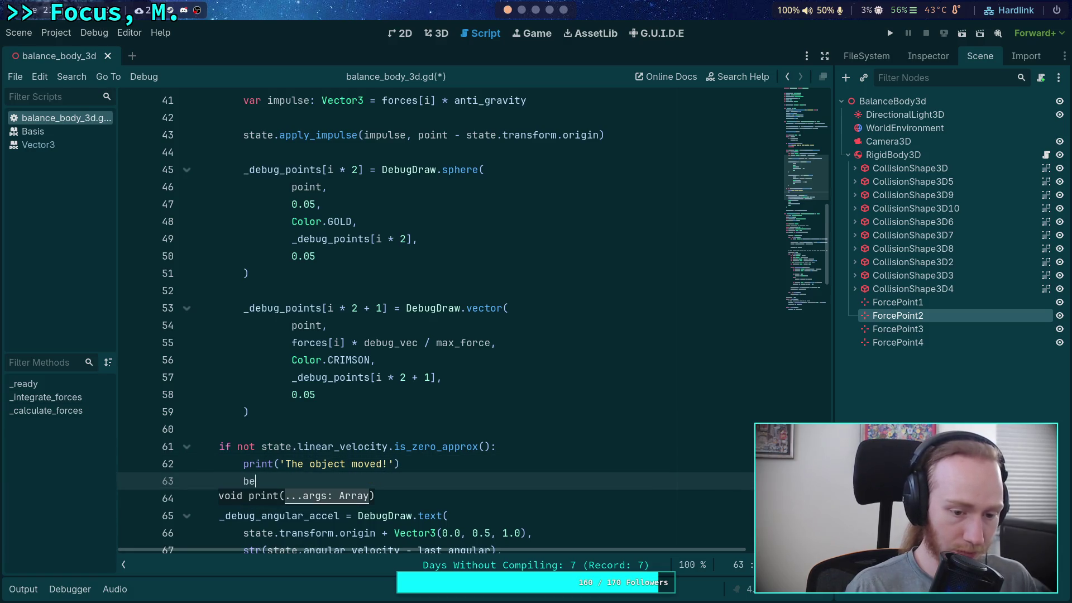
key(BackSpace)
text(rea)
key(Down)
key(Return)
Save the script, test-run the project, then stop it and return to the terminal.
key(ctrl+s)
click(890, 33)
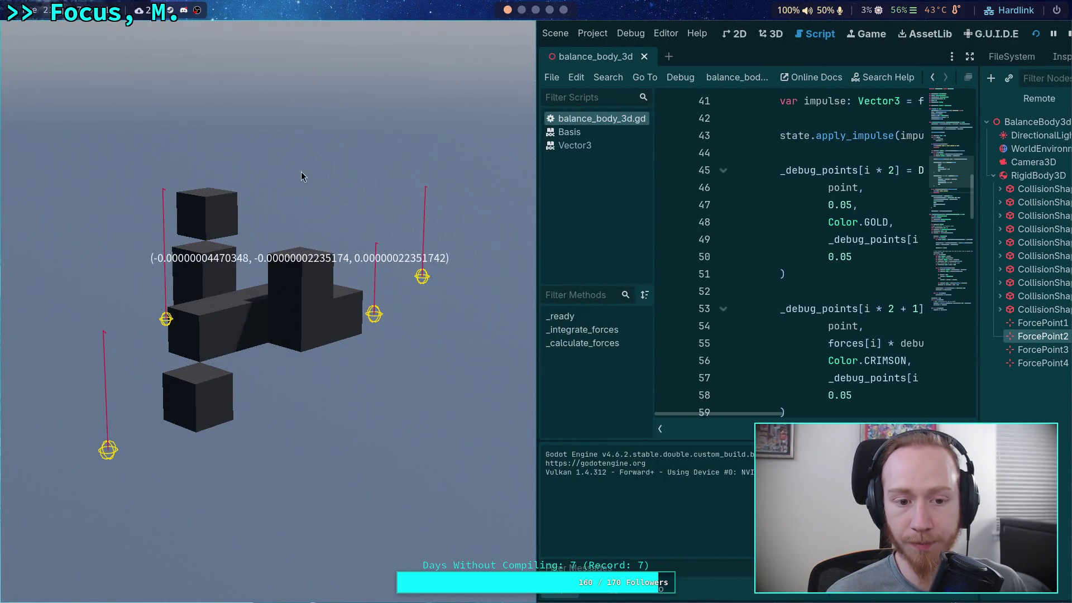
click(1067, 34)
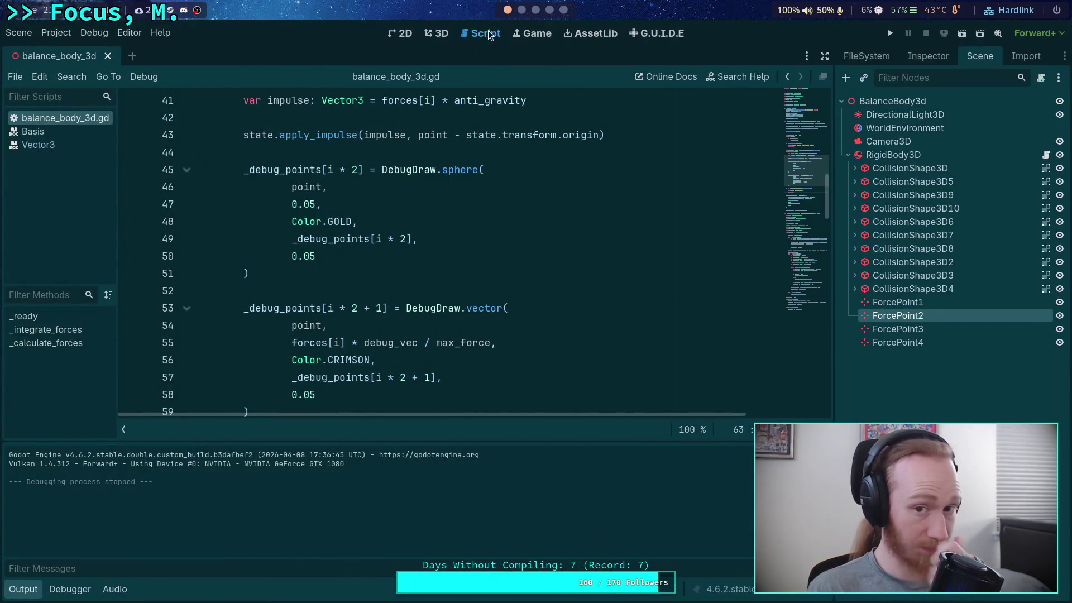
key(super+1)
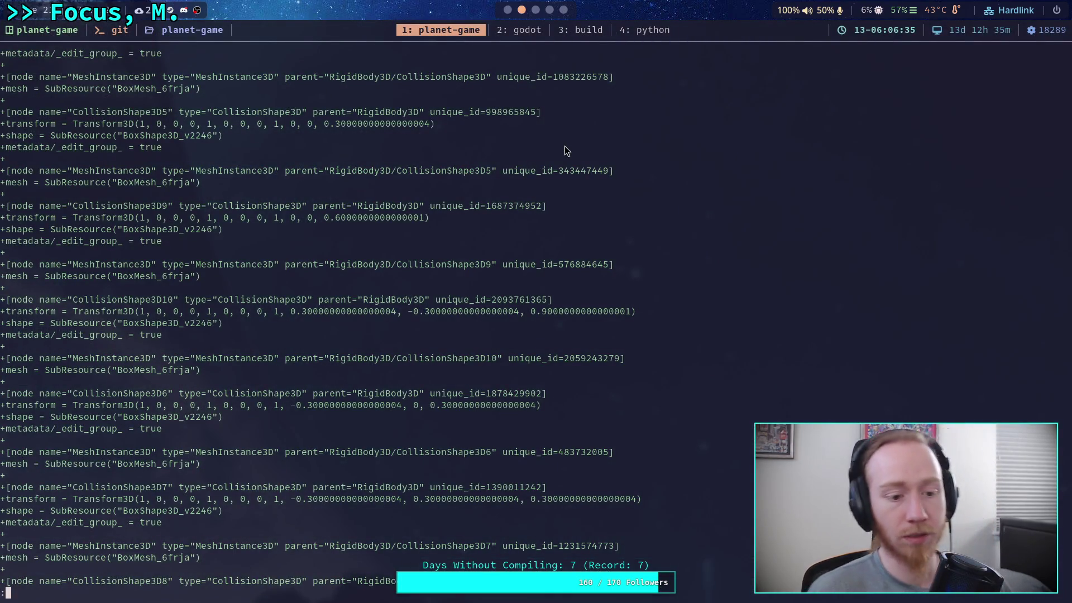
Page through balance_test_2d.tscn, force_point_2d.gd and vector_scratch.py to the end of the diff.
key(space)
key(space)
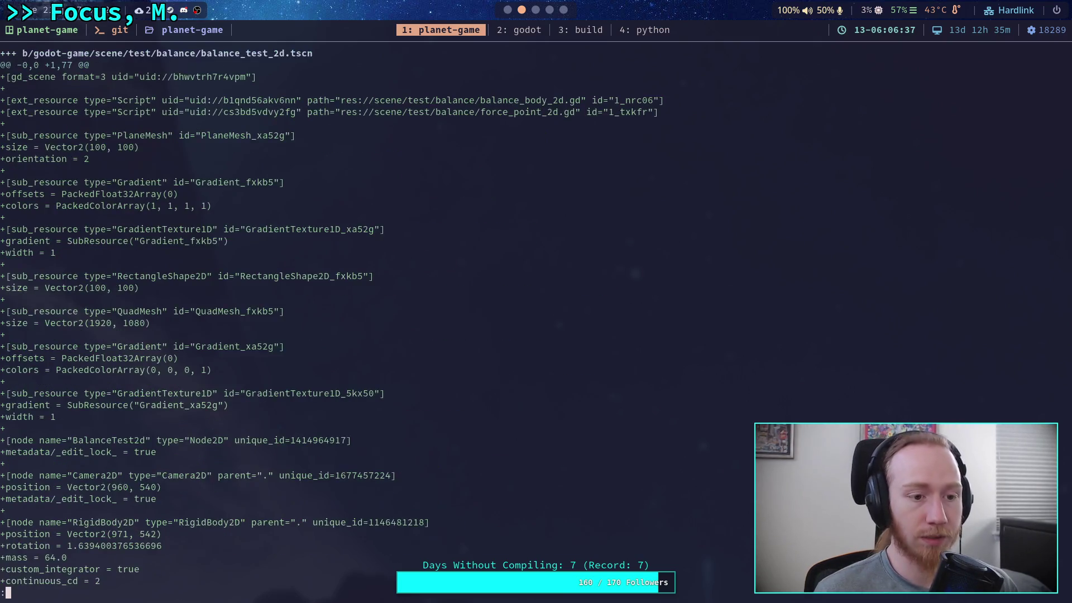
key(space)
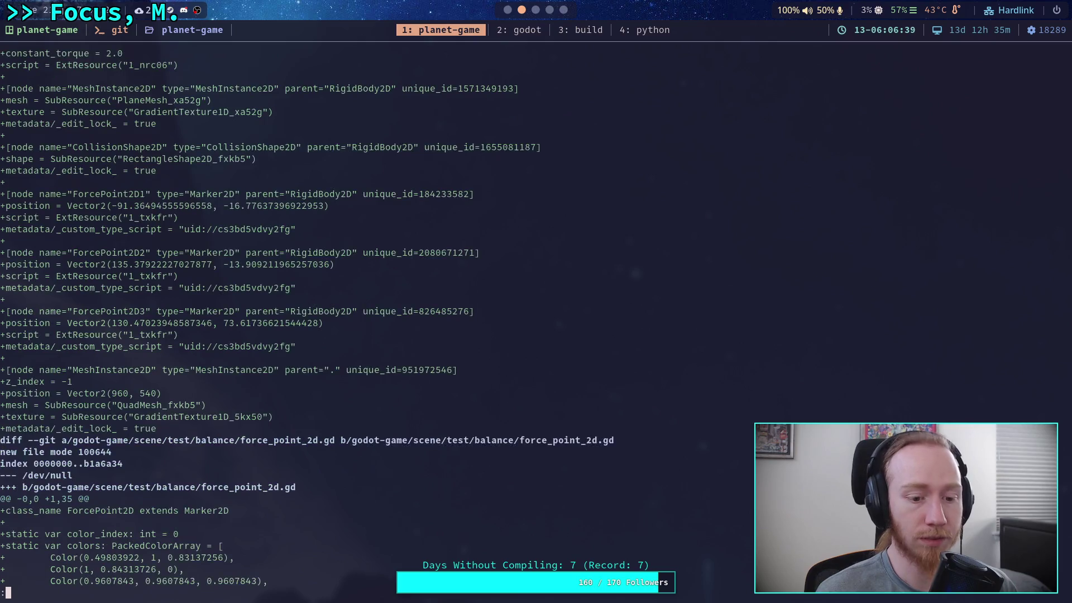
key(space)
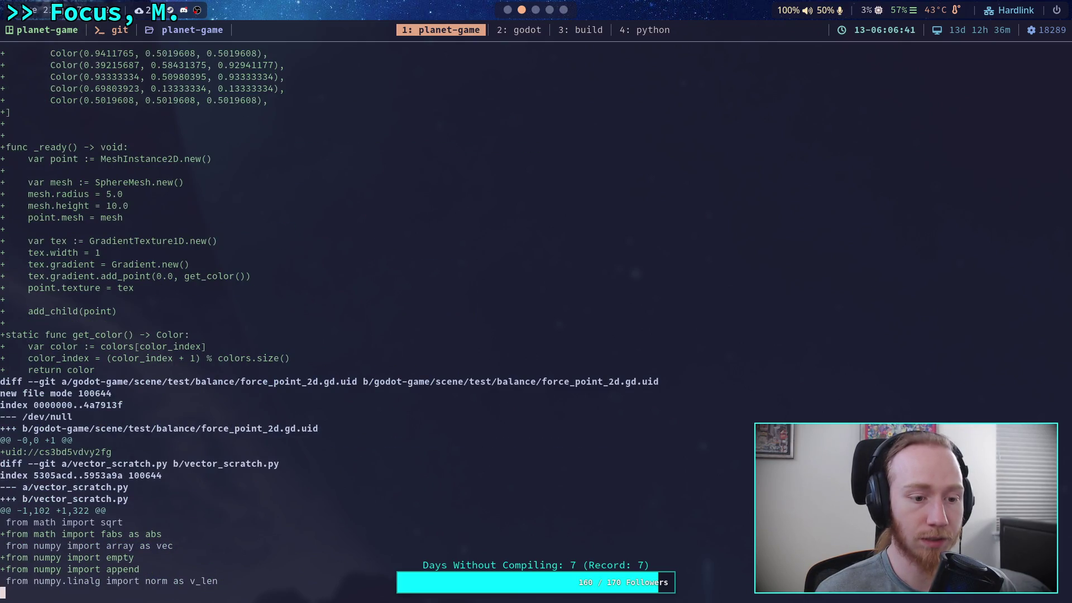
scroll(537, 312, up, 5)
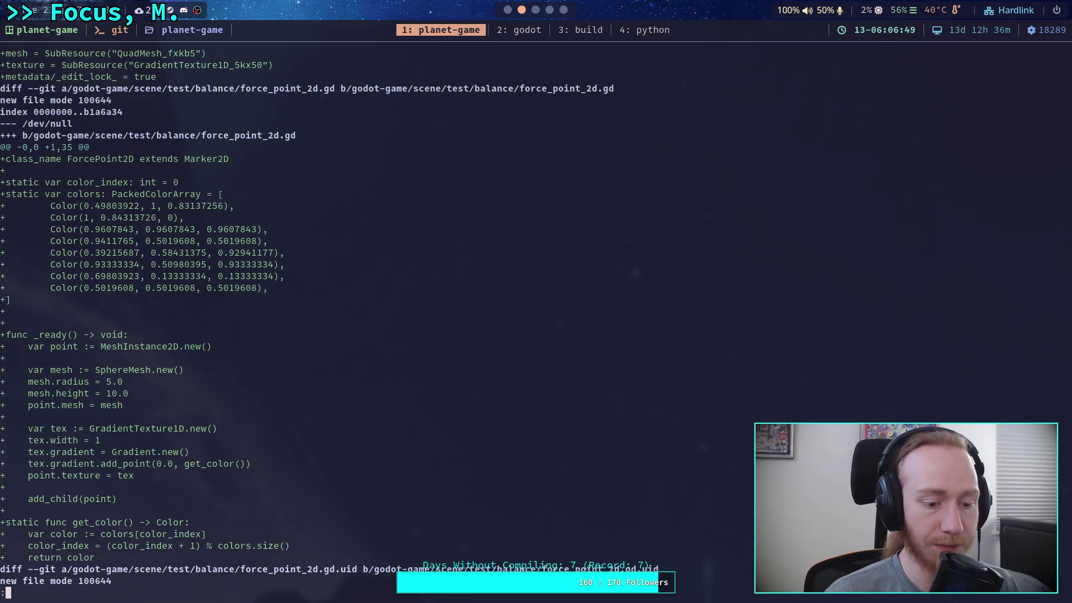
key(space)
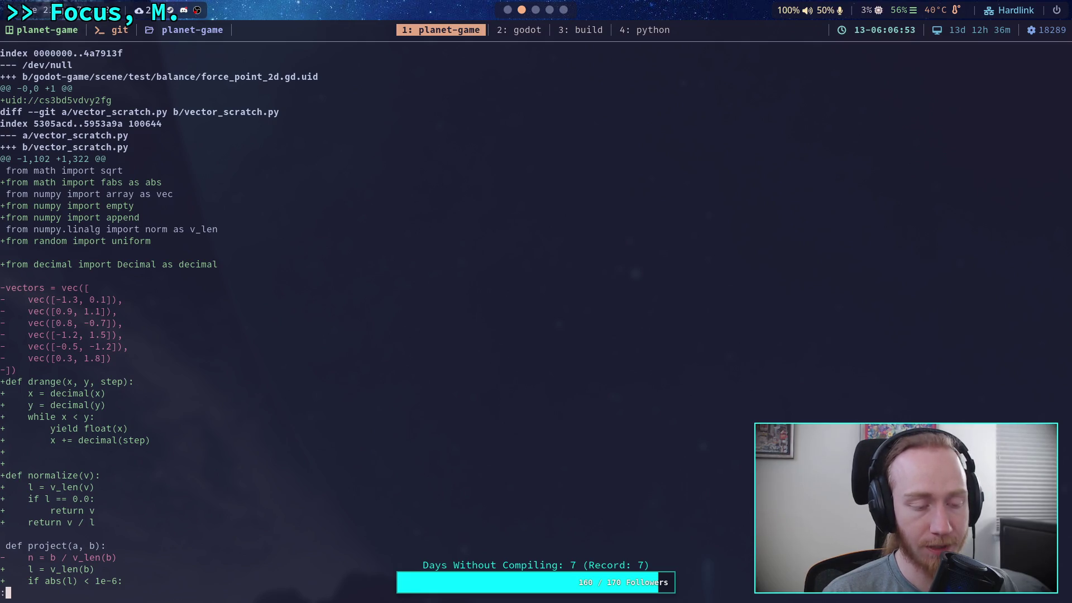
key(space)
key(space)
key(space)
key(space)
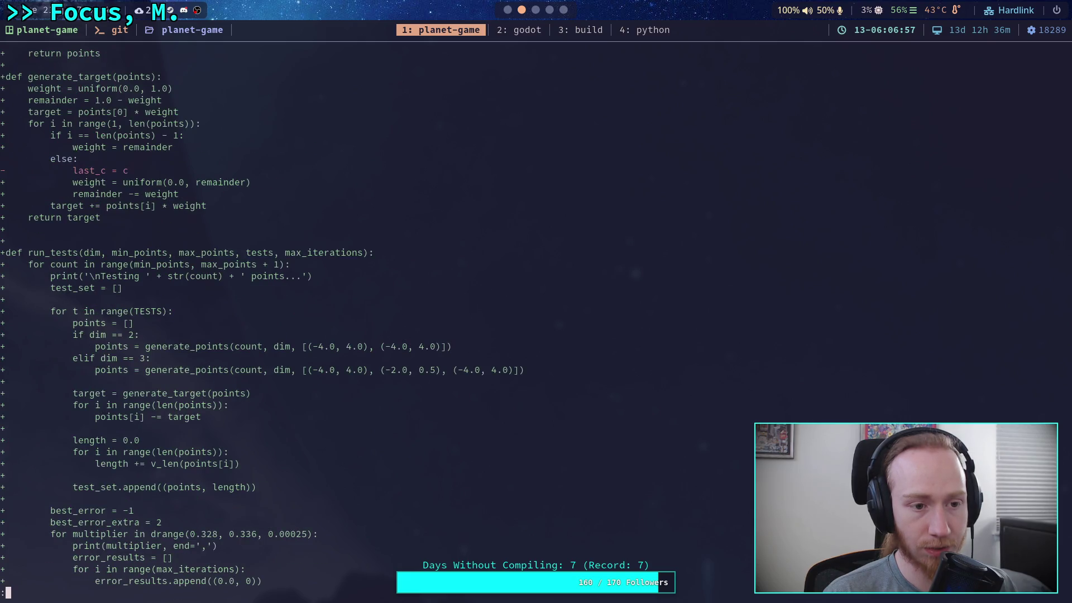
key(space)
key(Down)
key(Down)
key(Down)
key(Down)
key(Down)
key(Down)
key(Down)
key(Down)
key(Down)
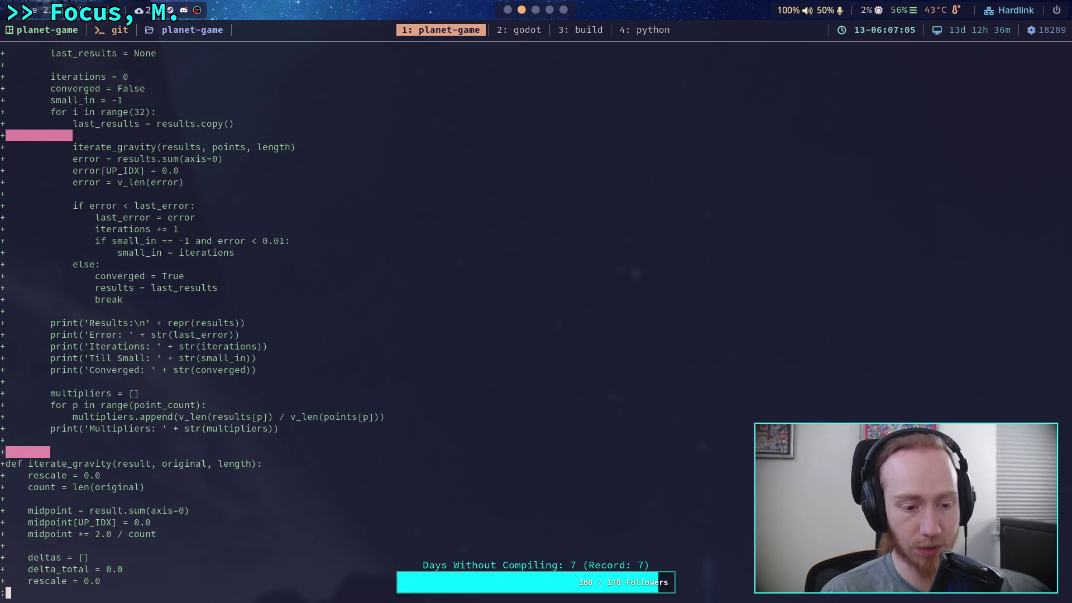
key(Down)
key(Down)
key(Down)
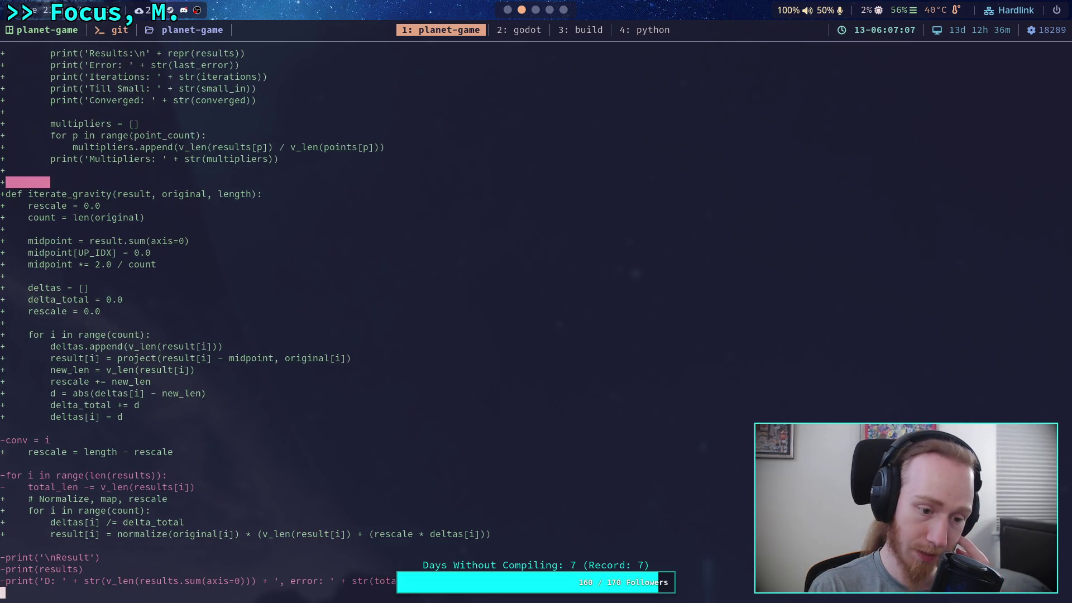
key(Down)
key(Down)
key(Down)
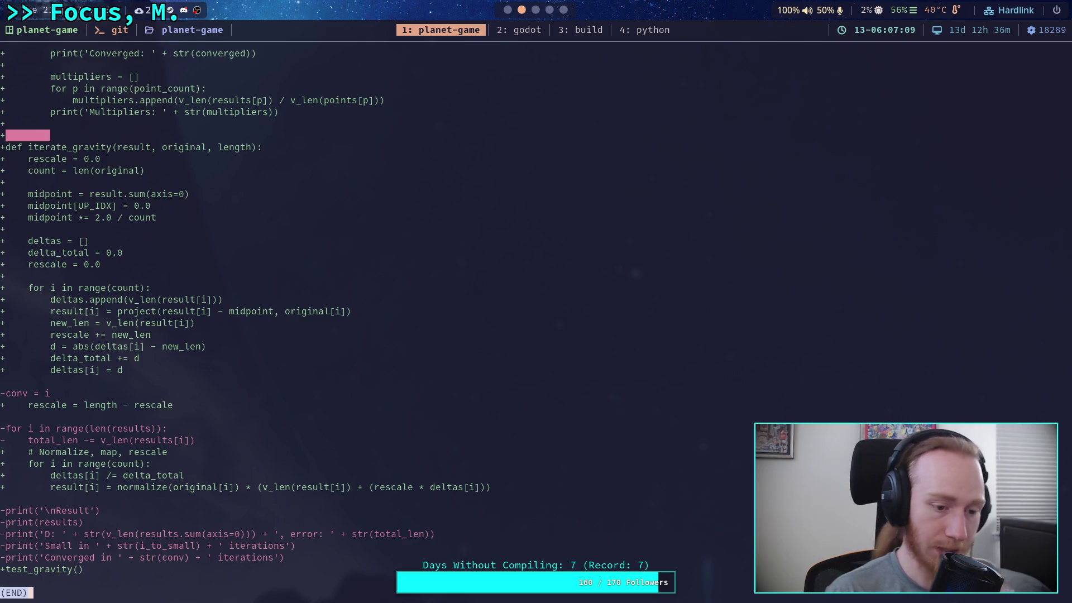
Quit the pager, check git status, and stage godot-game/scene/test/balance/ again.
text(qgit status)
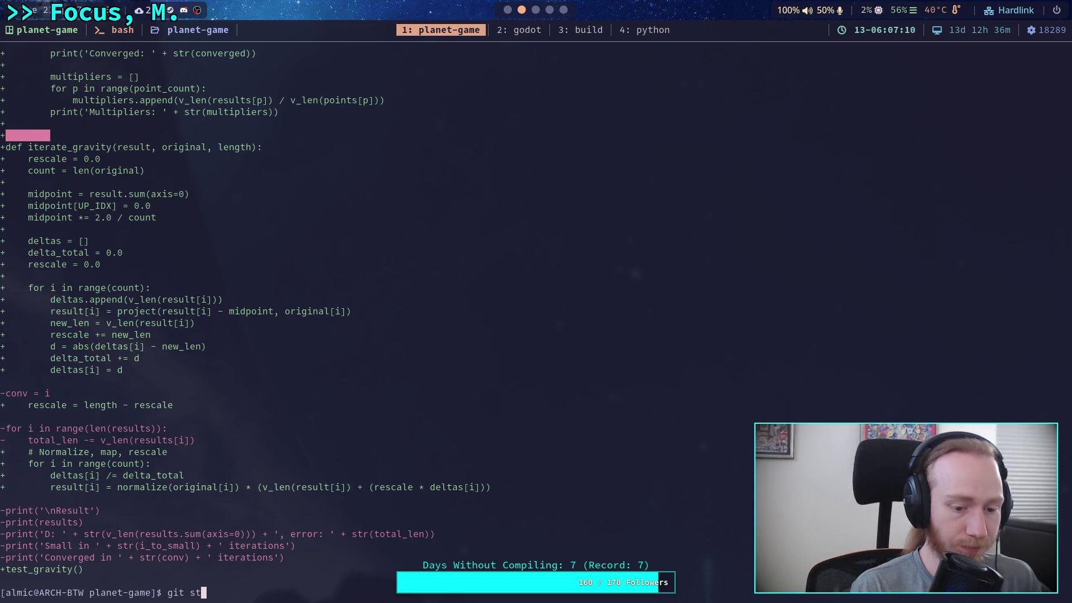
key(Return)
text(git dad)
key(BackSpace)
key(BackSpace)
key(BackSpace)
text(add go)
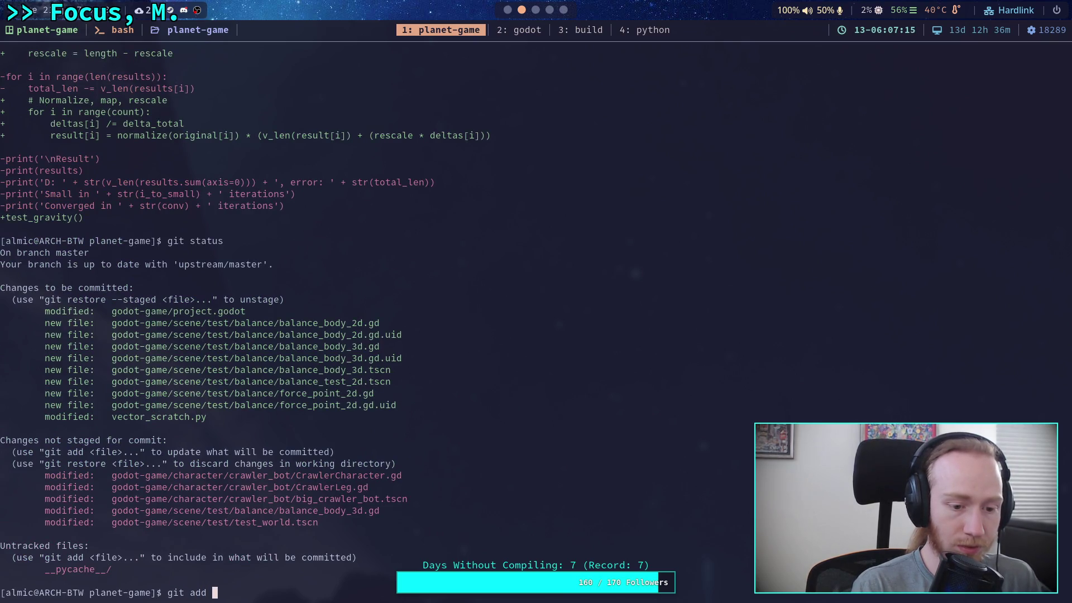
key(Tab)
text(sc)
key(Tab)
text(te)
key(Tab)
text(ba)
key(Tab)
key(Return)
Run git commit to open an empty commit message in the editor.
text(git dif)
key(BackSpace)
key(BackSpace)
key(BackSpace)
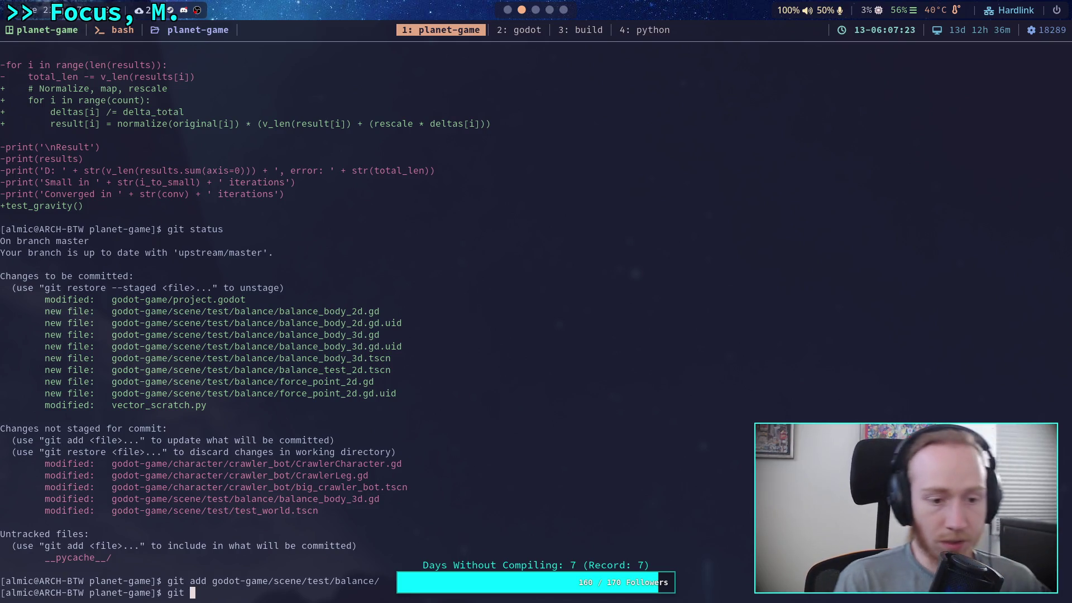
text(commit)
key(Return)
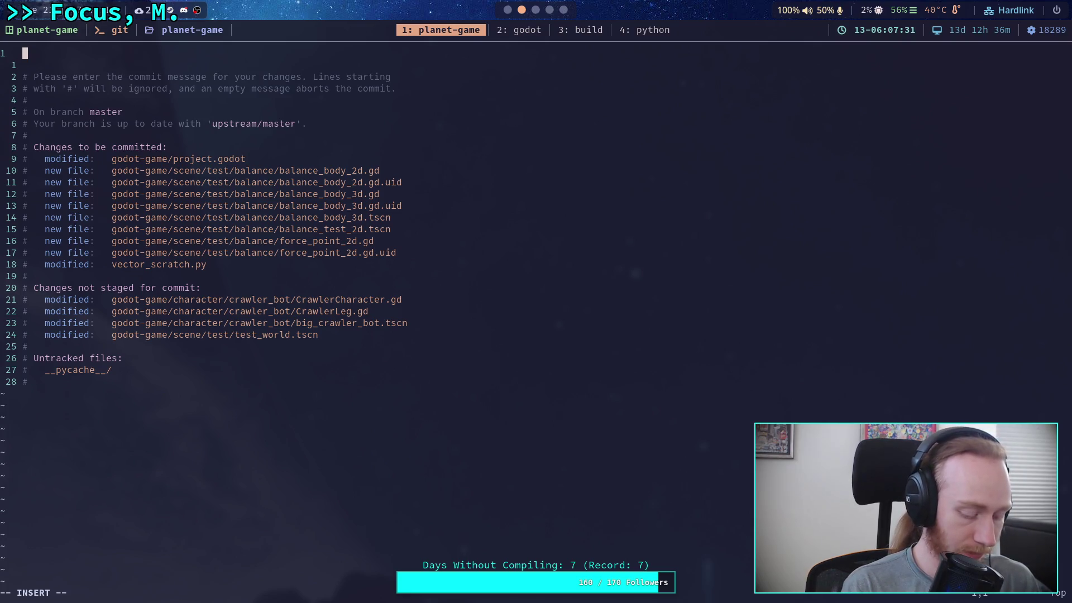
Write the summary line 'Work on balancing on arbitrary points, test scene' followed by a blank line.
text(Work)
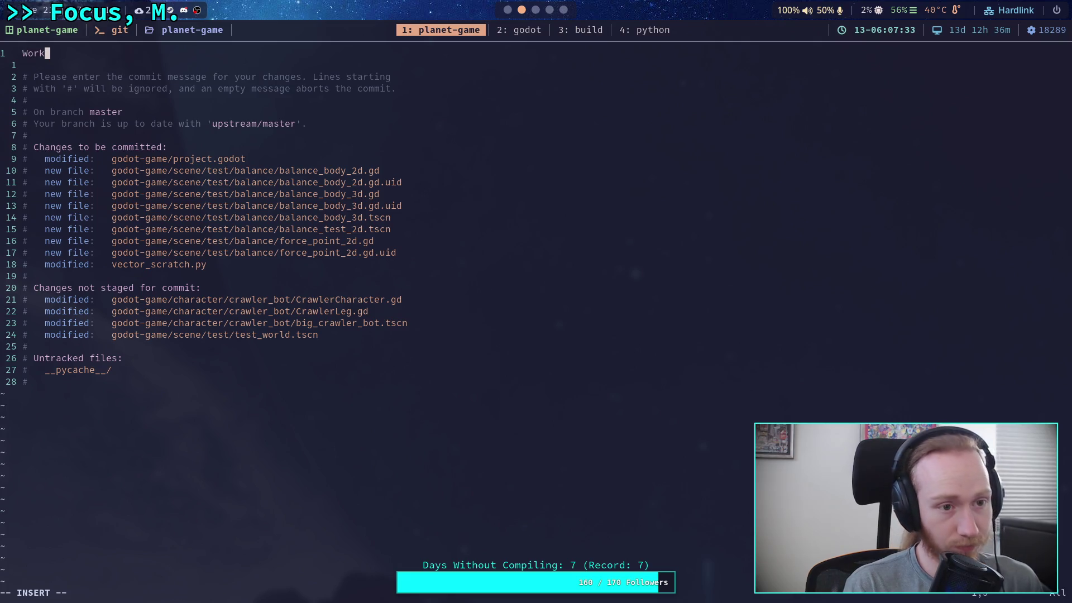
text( on balancing )
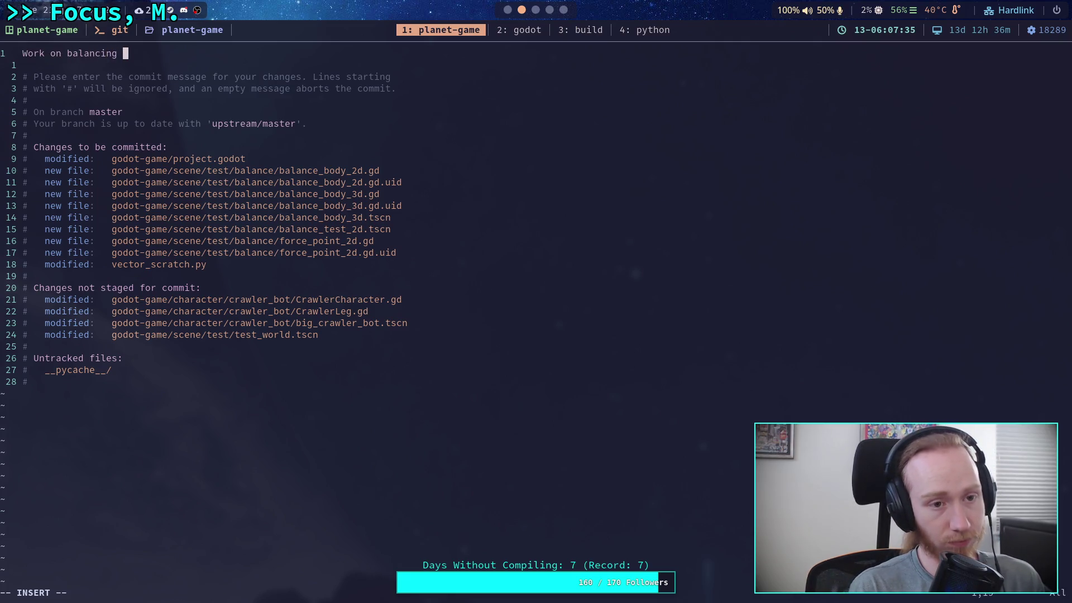
text(on arbitrary points)
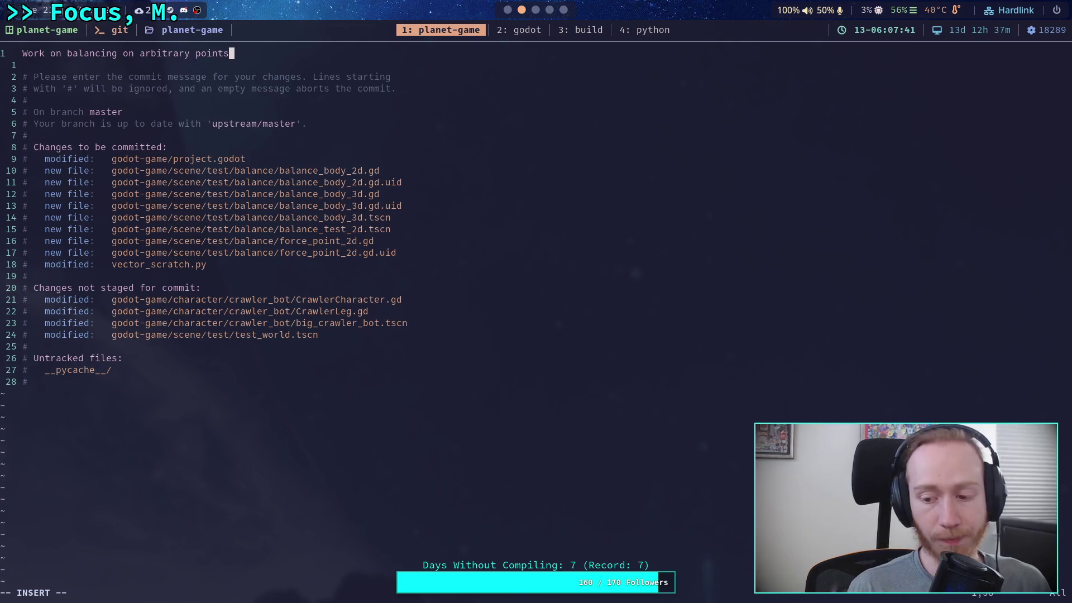
text(, tast)
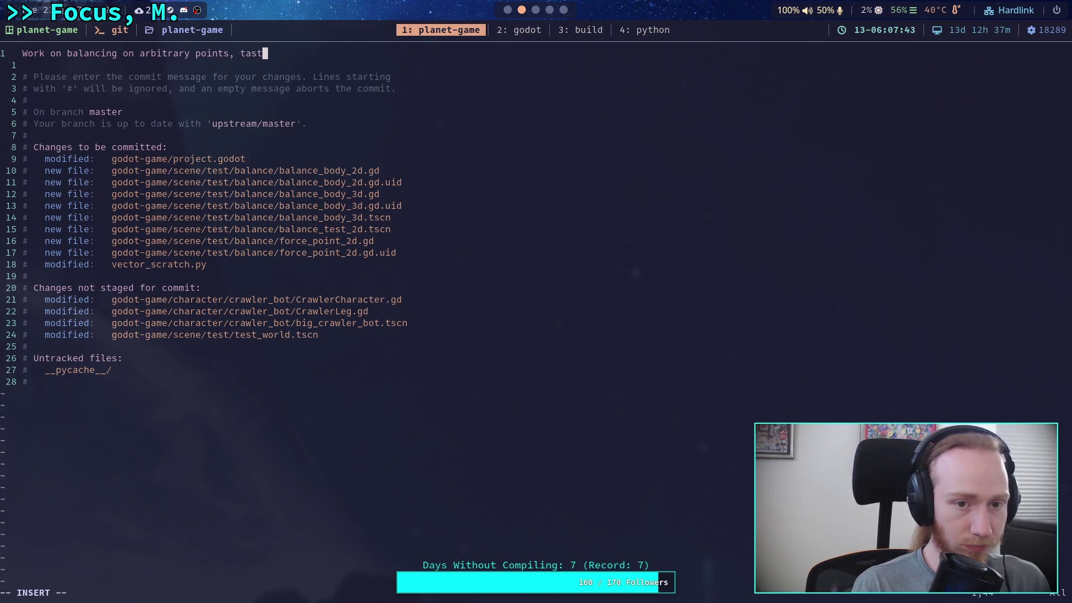
key(BackSpace)
key(BackSpace)
key(BackSpace)
text(est scenes)
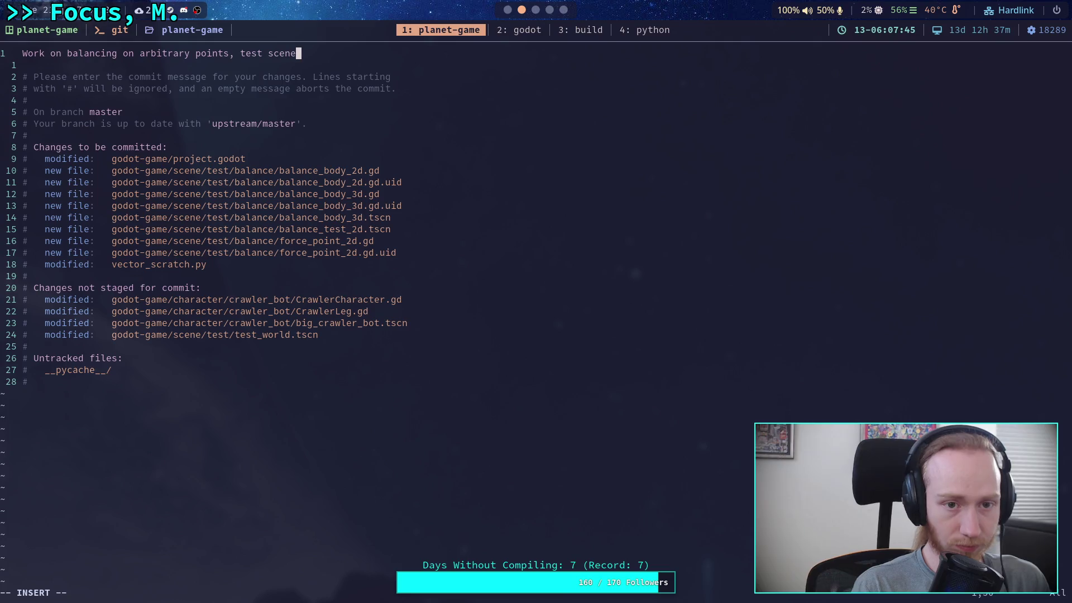
key(Return)
key(BackSpace)
key(BackSpace)
key(Return)
key(Return)
Add the bullet '- Added 2D and 3D tests for balancing objects on arbitrary points.'.
text(- Added 2)
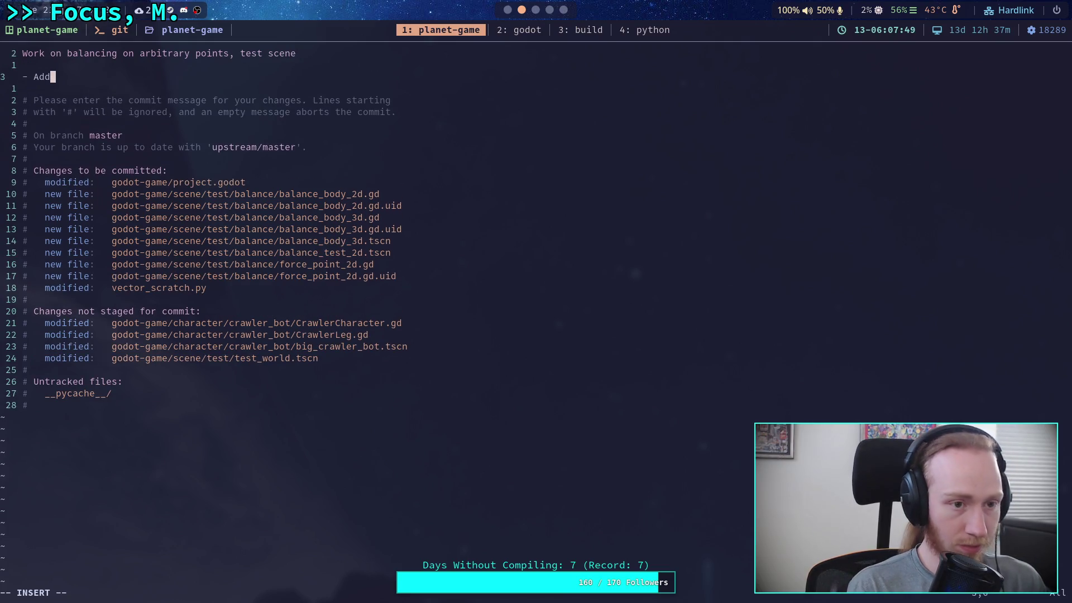
text(D and)
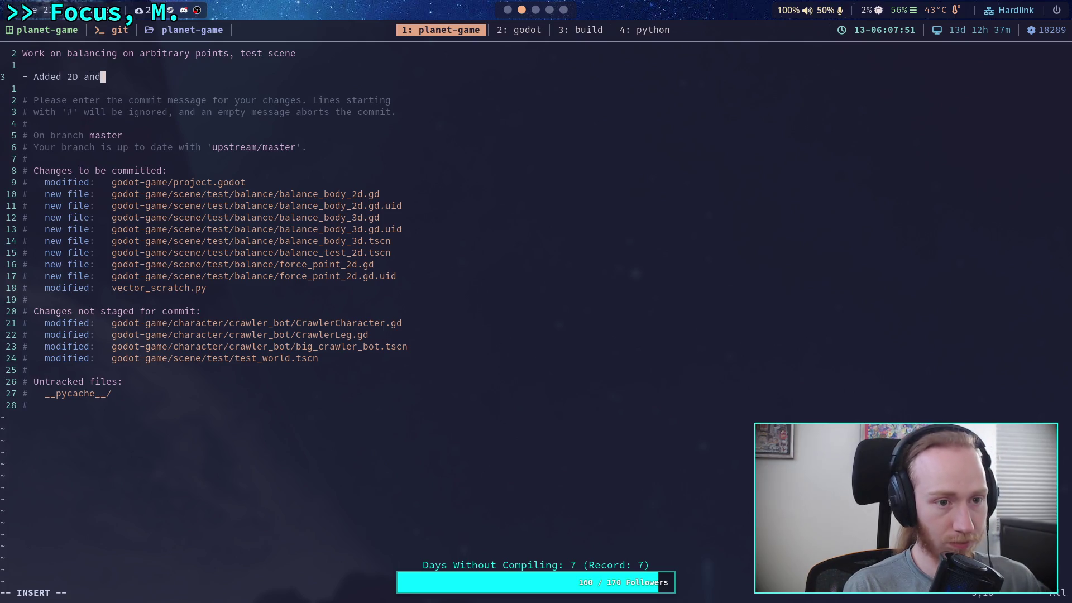
text( 3D tests for balancing)
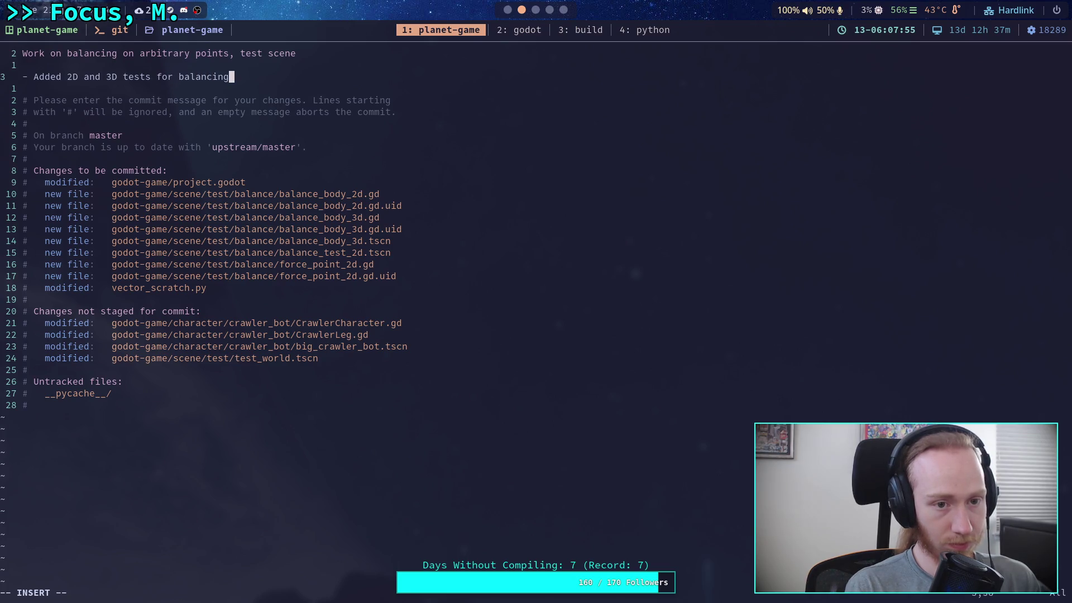
text( ob)
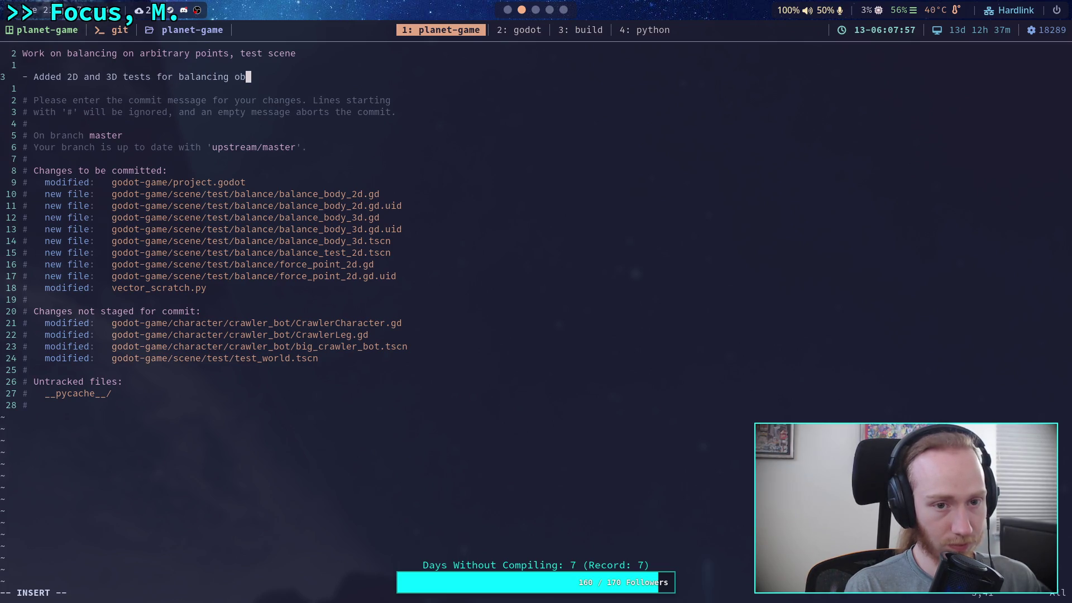
text(jects on arbitrary)
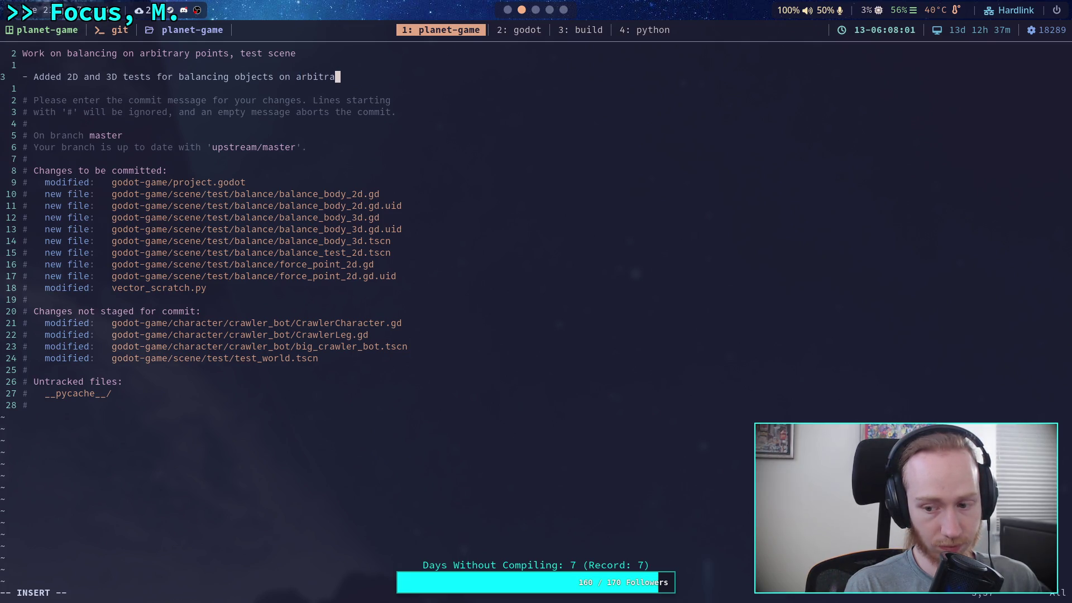
key(Return)
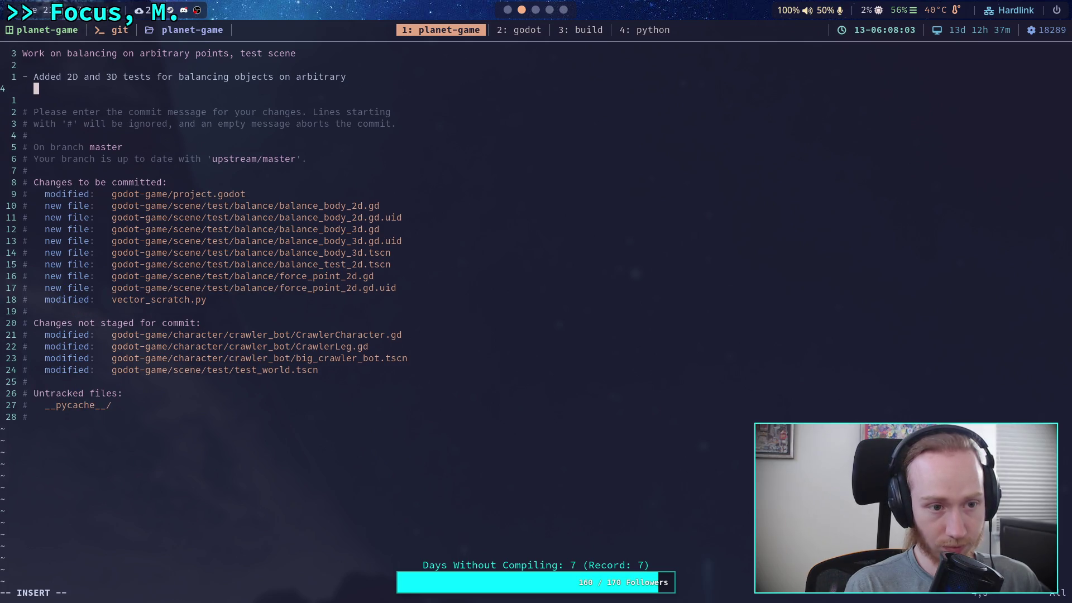
text(points)
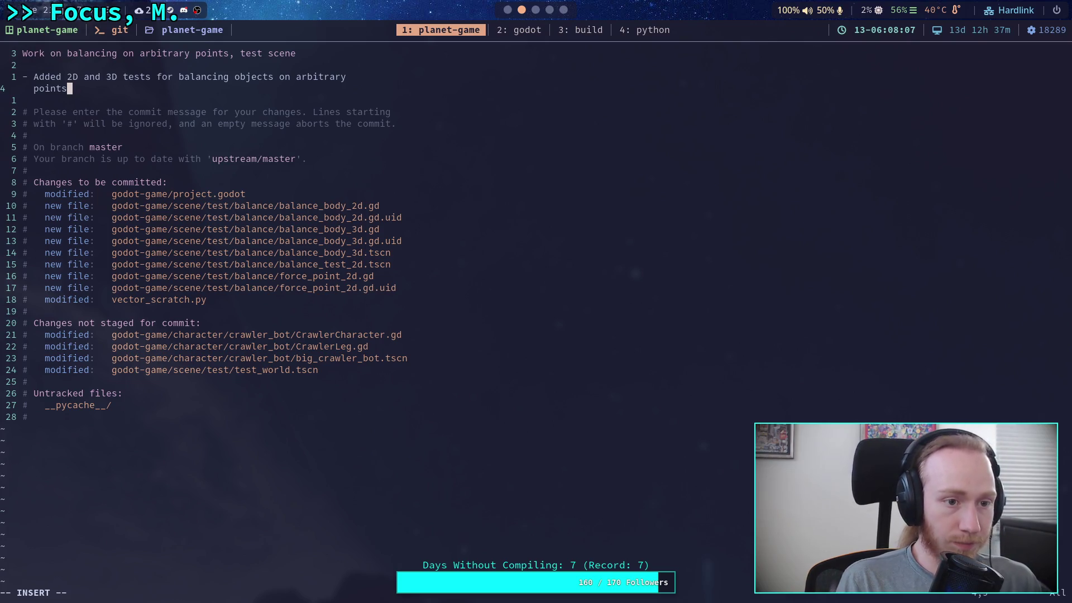
text(.)
key(Return)
Add a bullet noting 3D uses a totally different method that works well, calling it a success.
text(- )
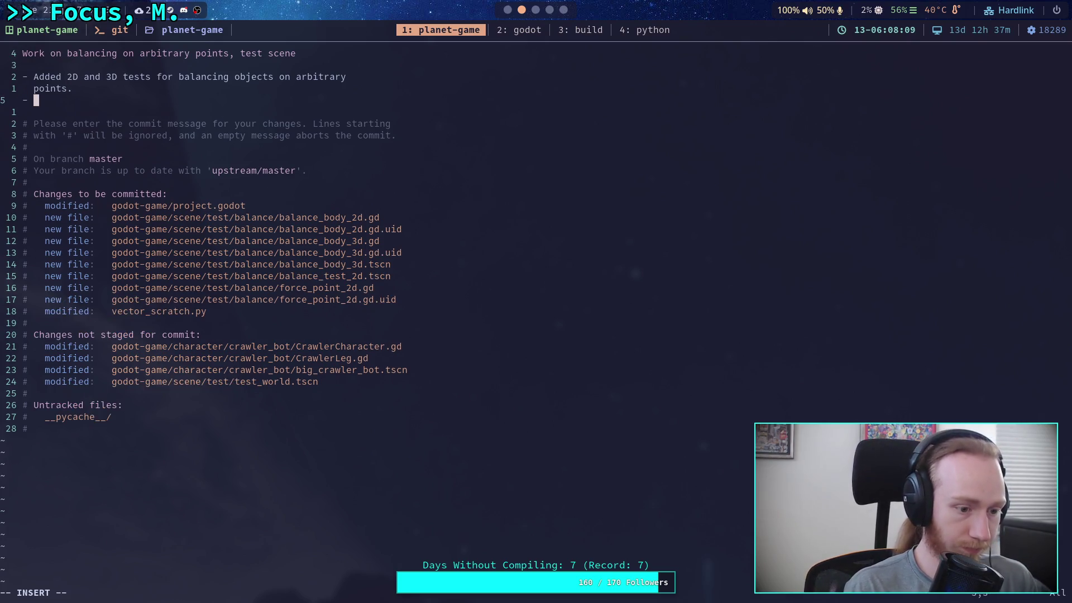
text(3D )
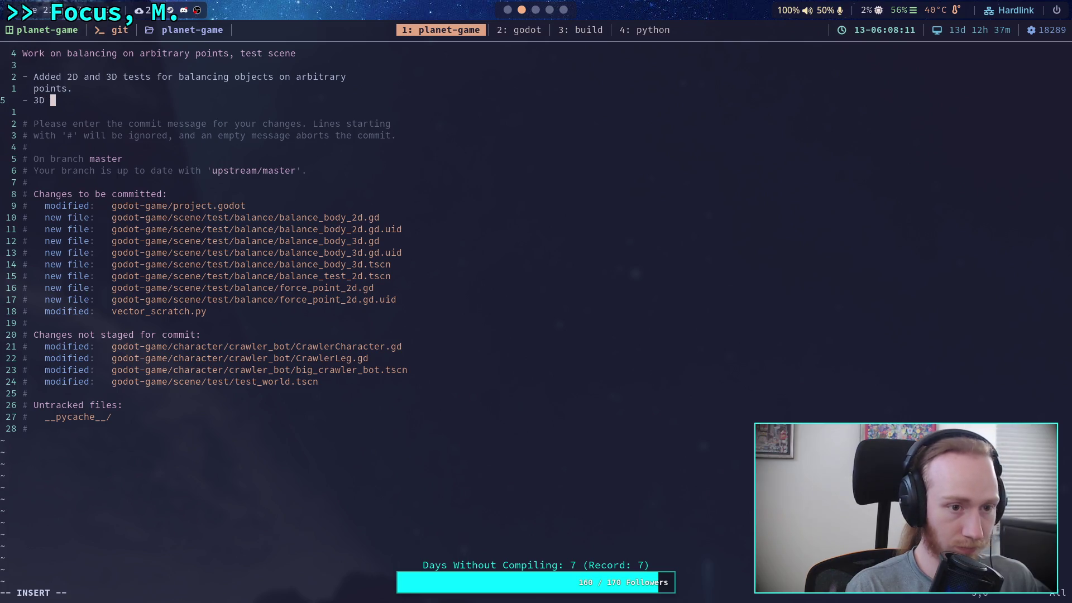
text(uses a tot)
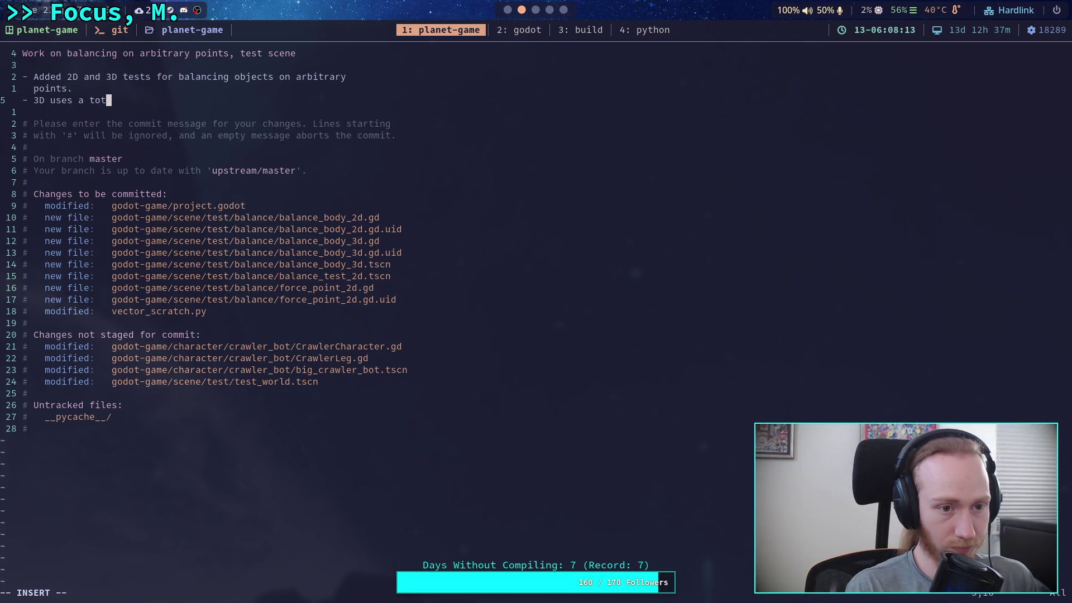
text(ally differenc)
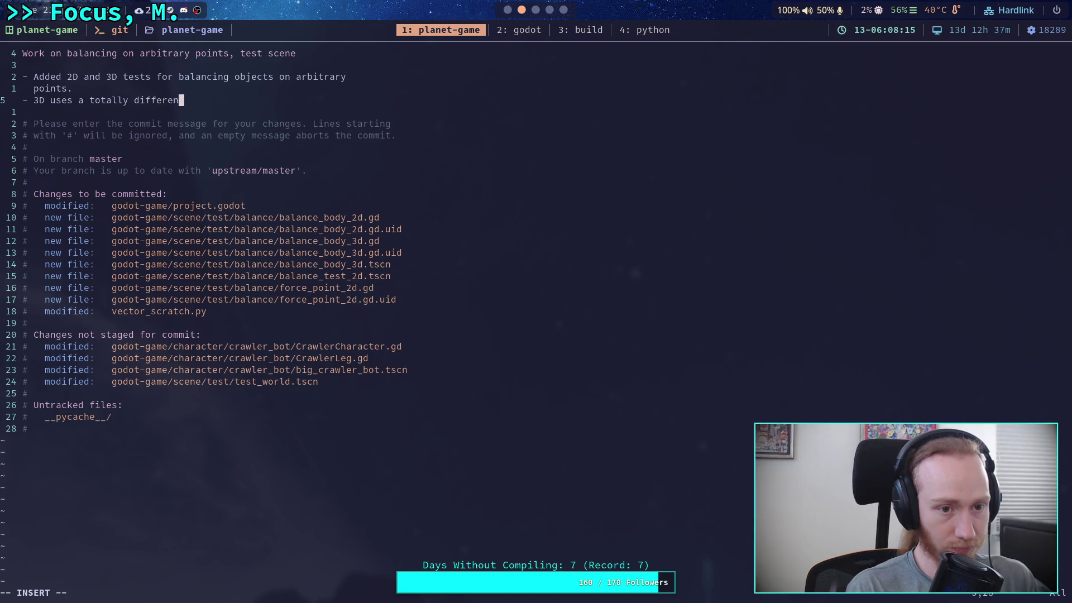
key(BackSpace)
text(t method but it se)
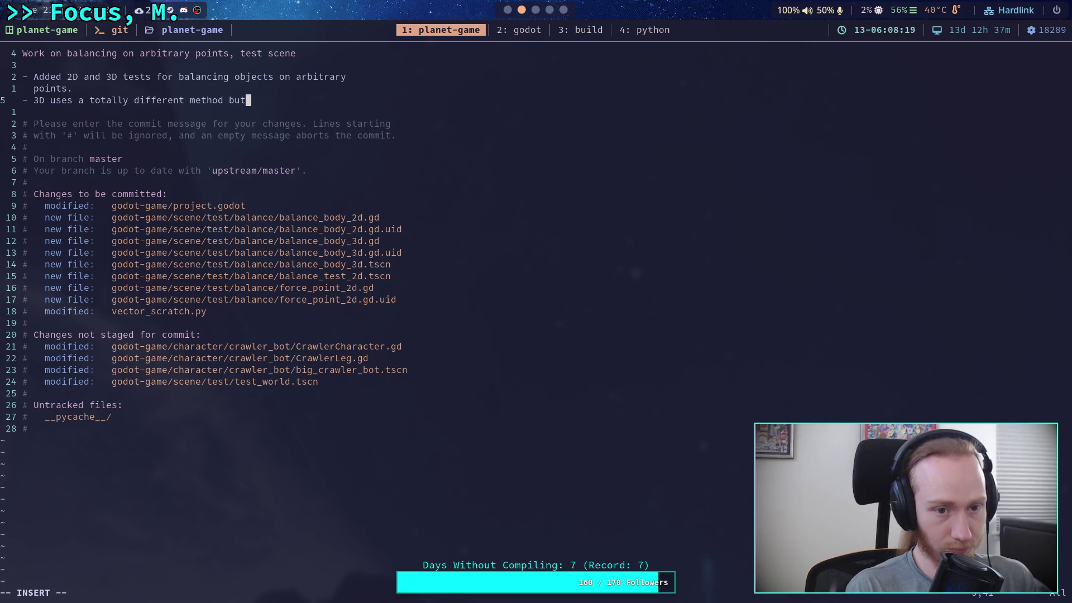
text(ems to )
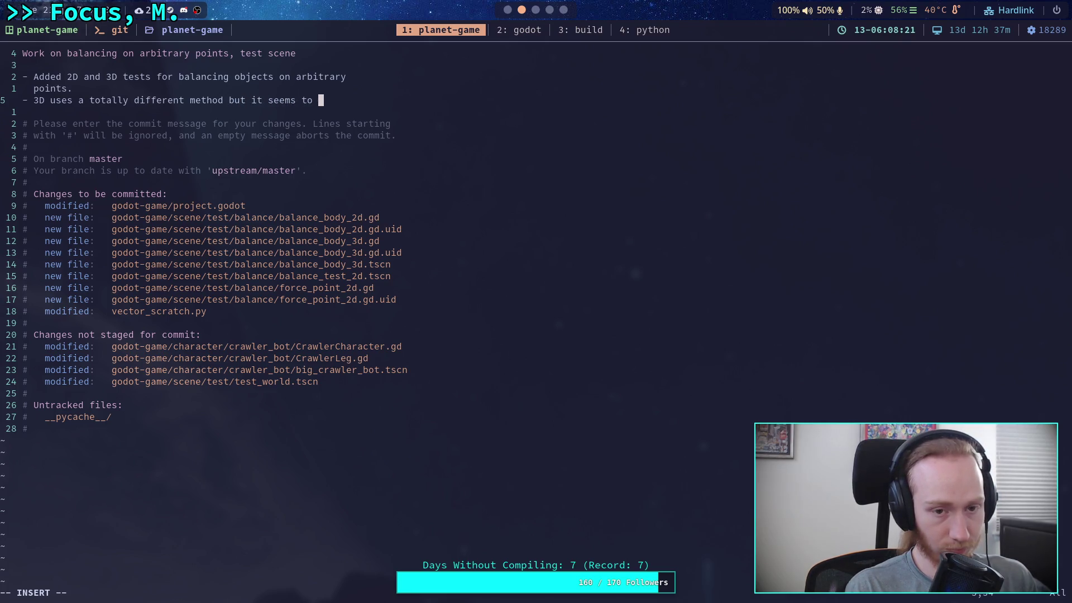
text(work ve)
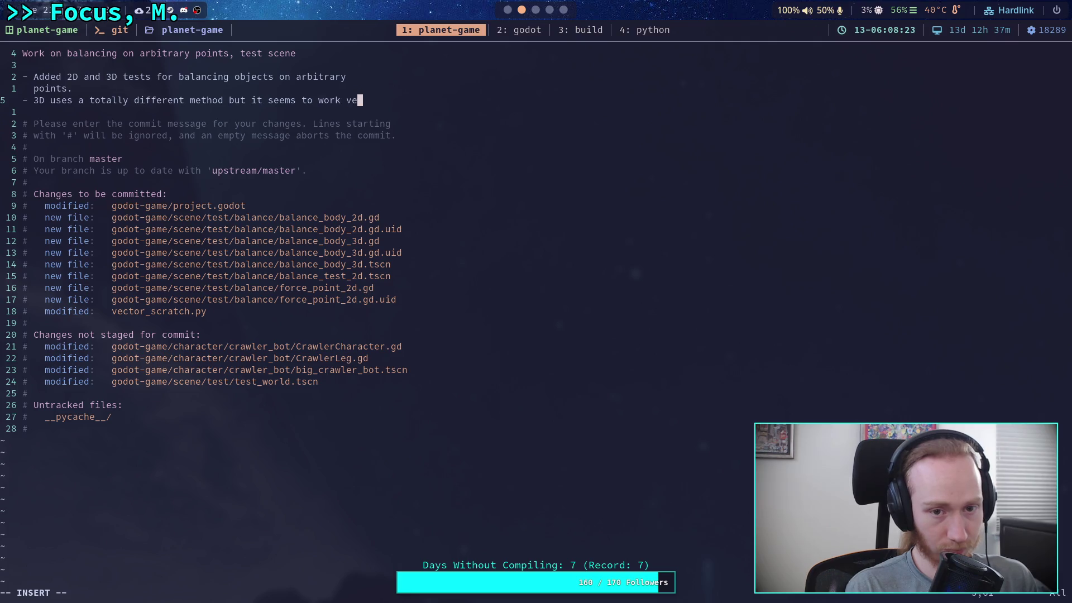
text(ry well)
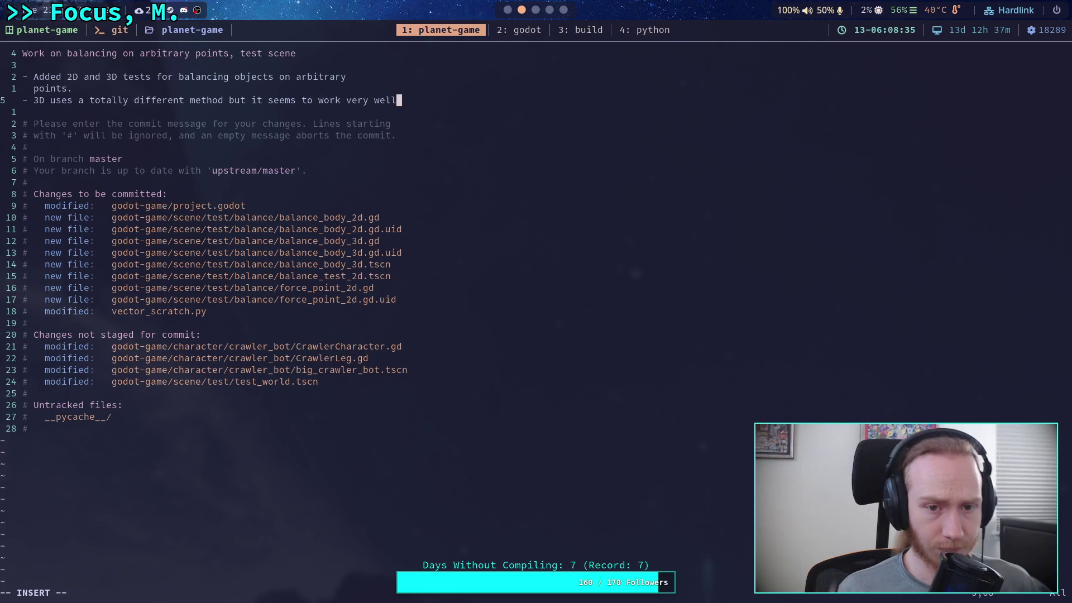
key(BackSpace)
key(BackSpace)
key(BackSpace)
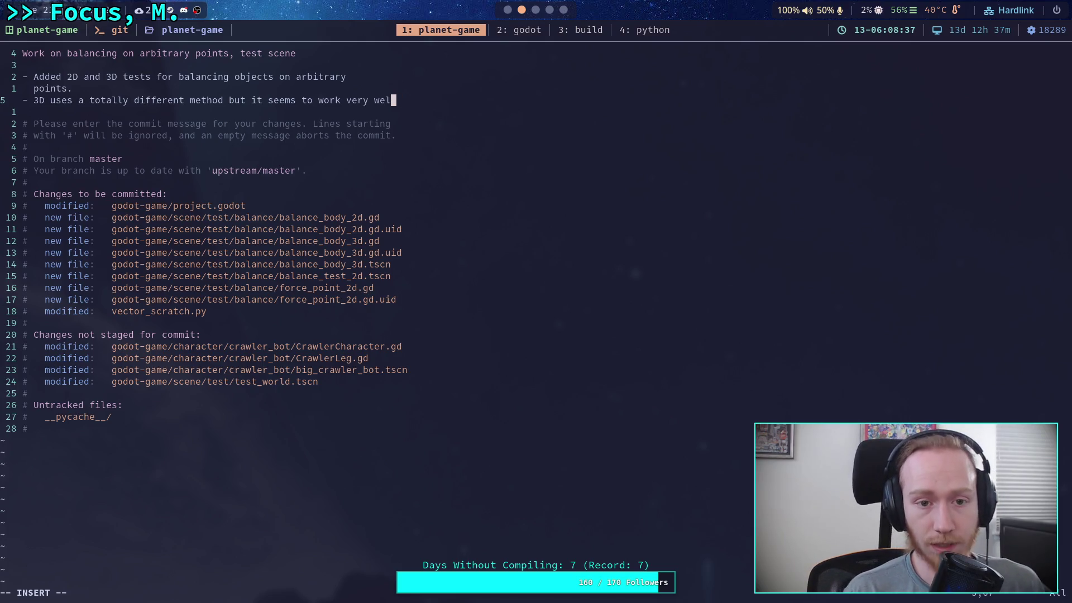
text(well)
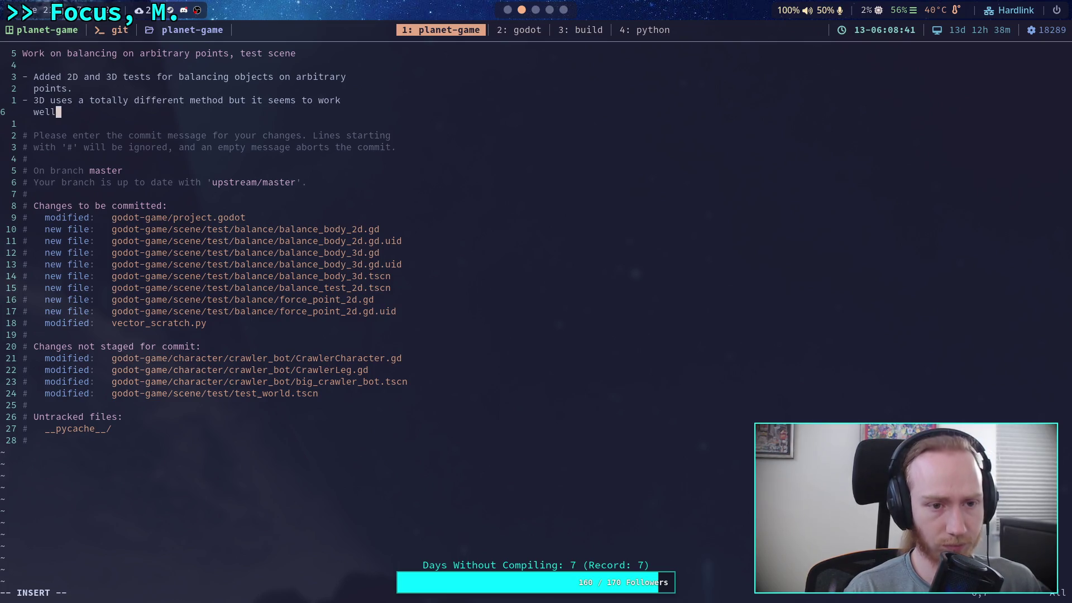
text(, I m)
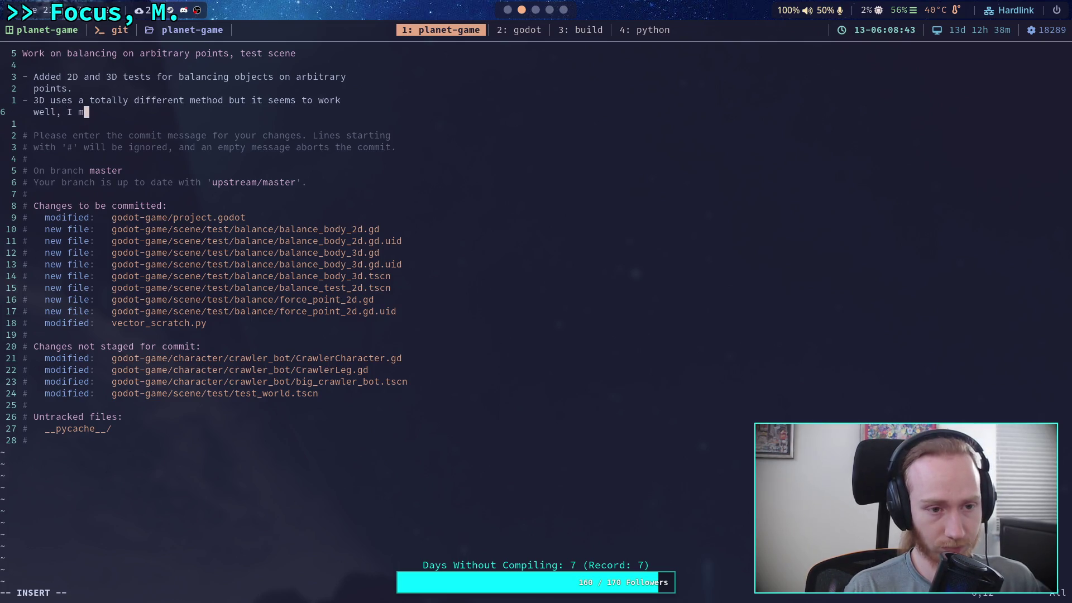
text(ight call this )
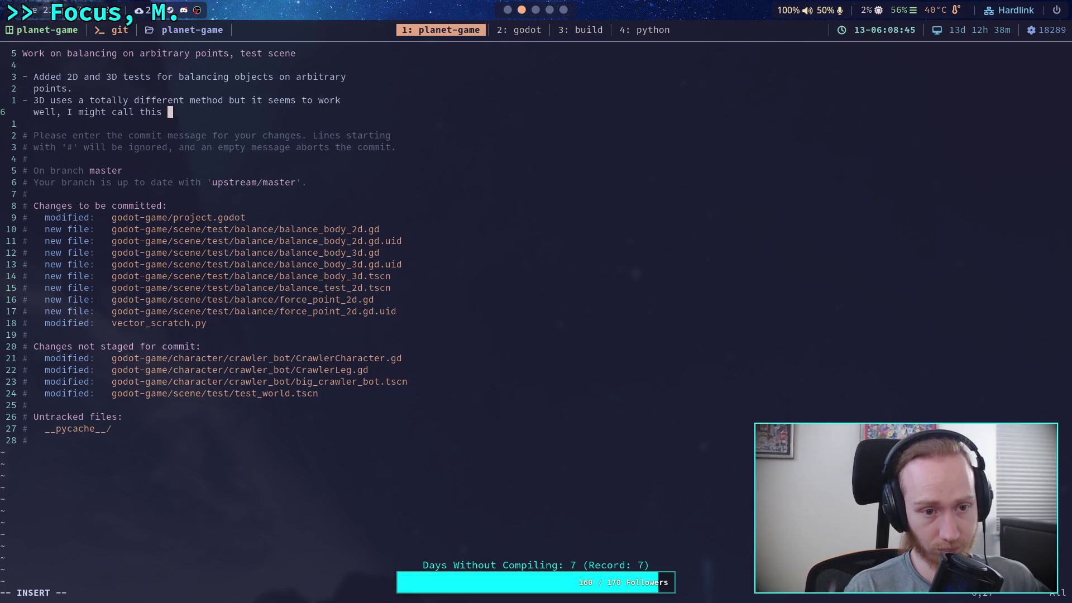
text(success)
key(Left)
key(Left)
key(Left)
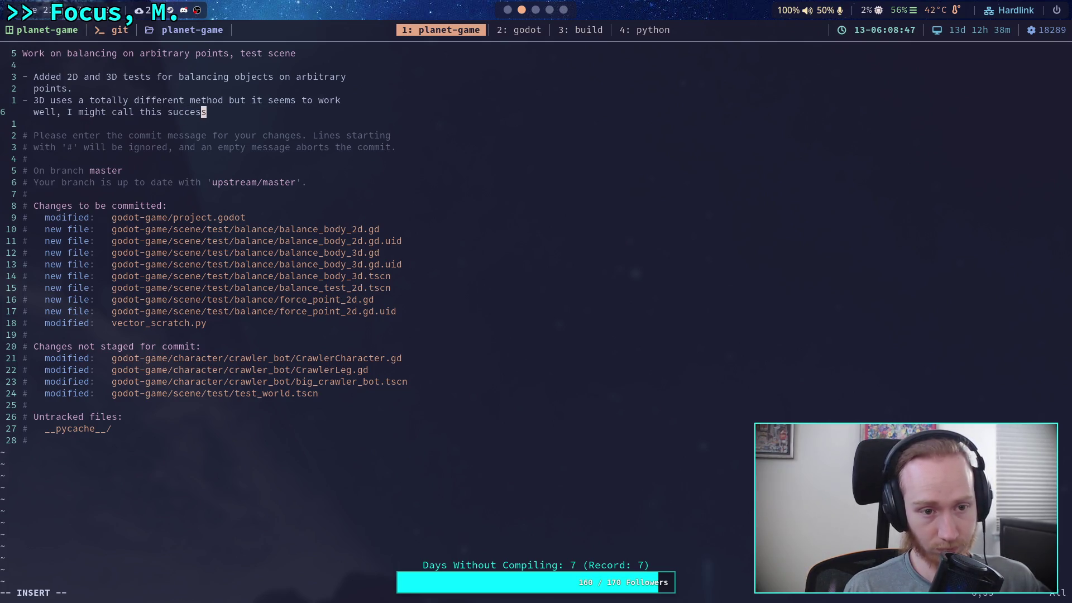
text(a)
key(Right)
key(End)
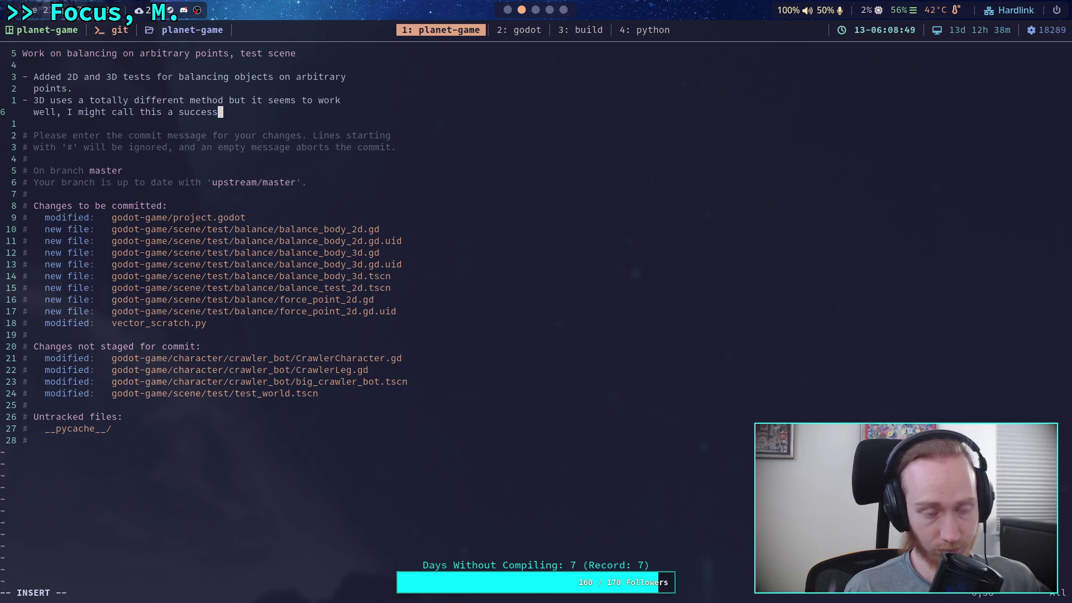
text(ful s)
key(BackSpace)
key(BackSpace)
key(BackSpace)
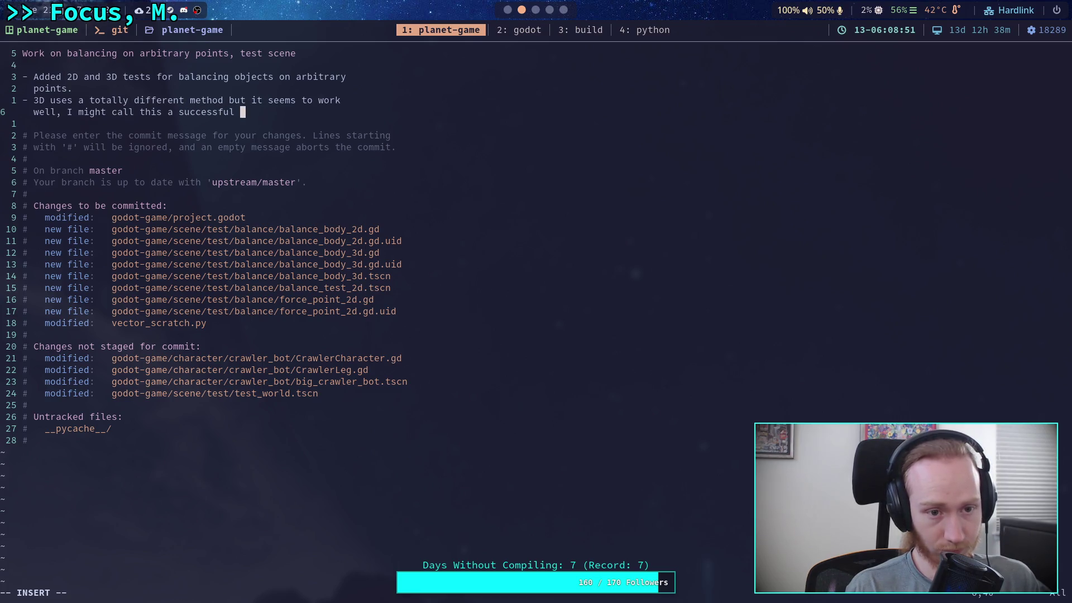
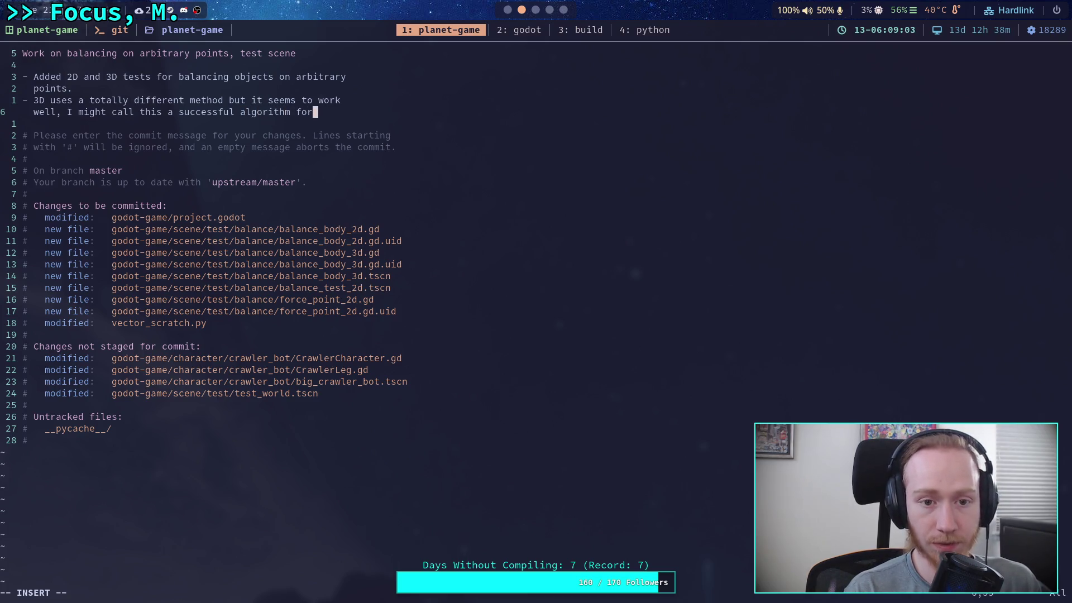
Commit with the message 'Work on balancing on arbitrary points, test scene' and push to upstream master.
key(Return)
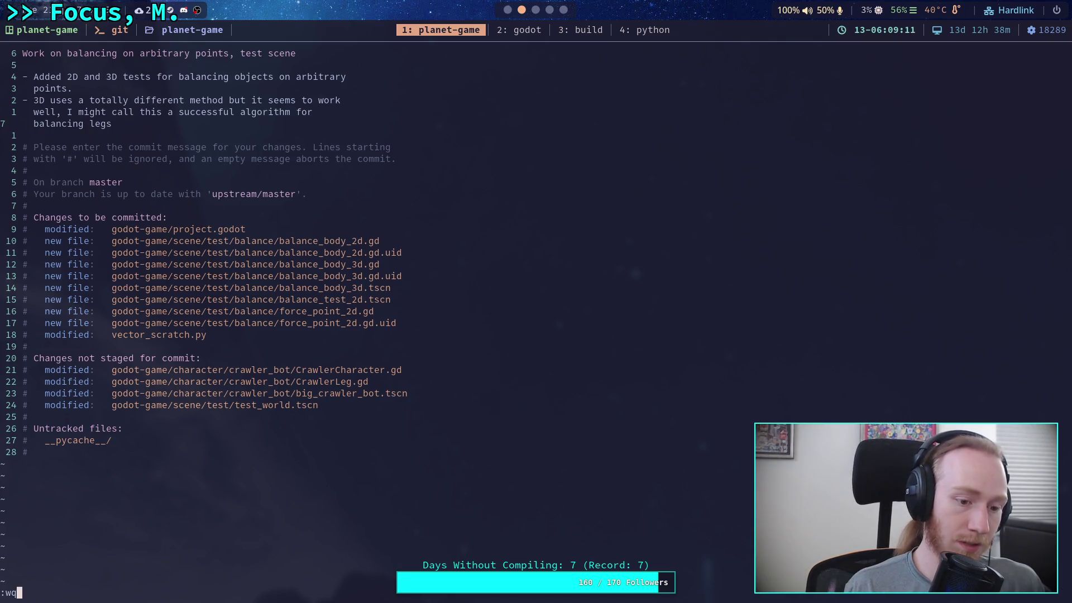
key(Return)
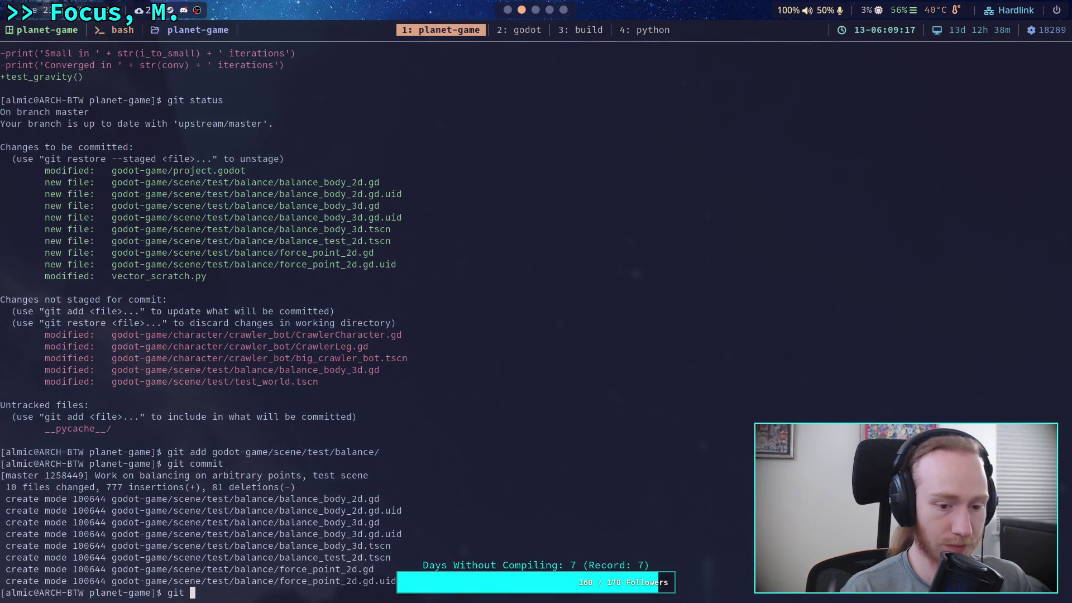
text(push)
key(Return)
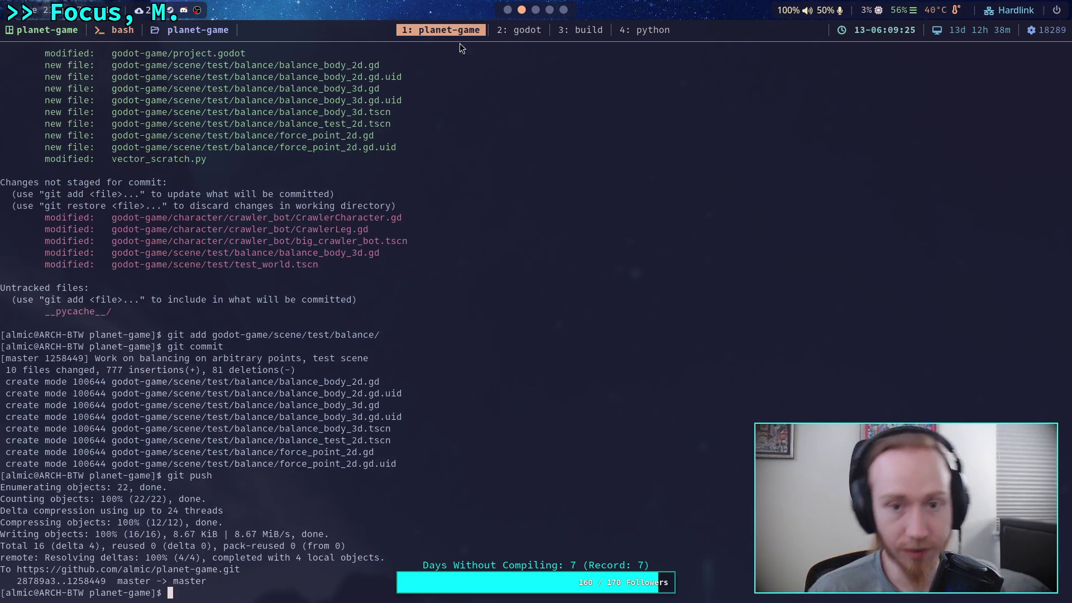
key(super+1)
Delete ForcePoint3 and ForcePoint4 from the balance body.
click(437, 35)
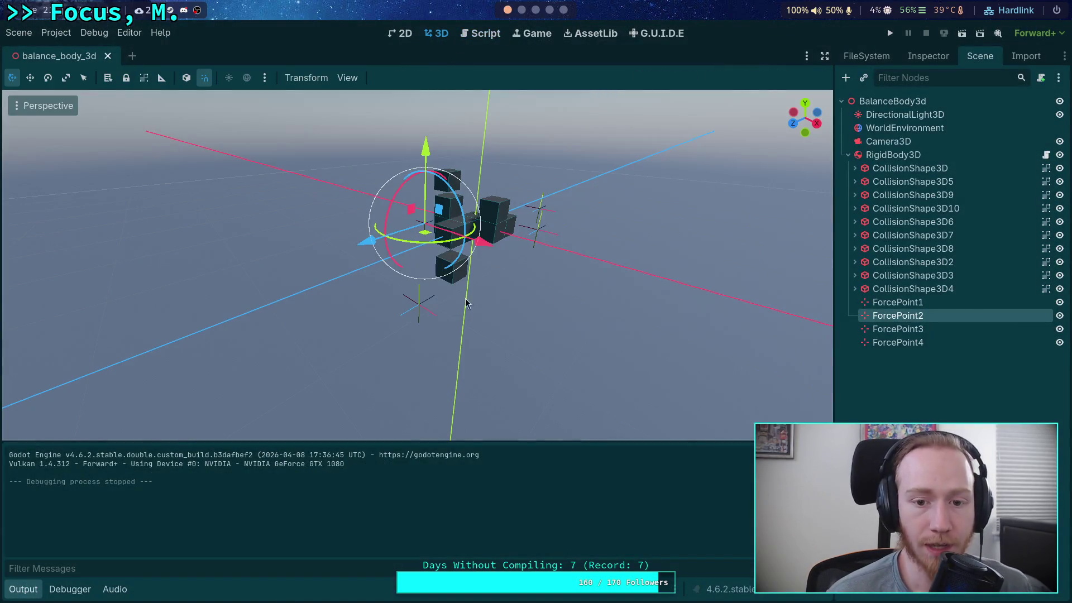
click(916, 329)
shift+click(916, 344)
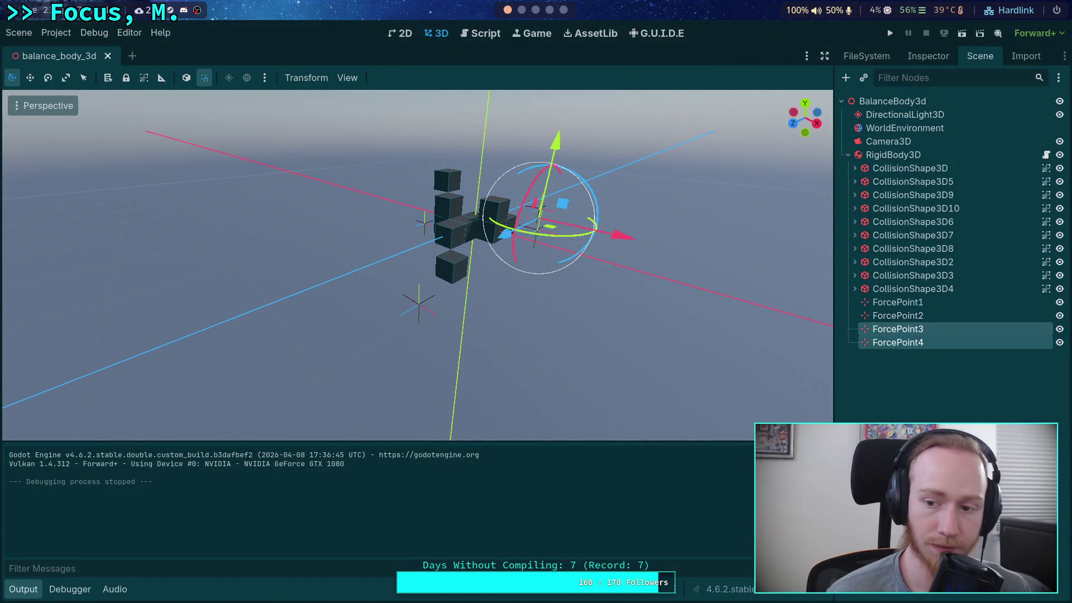
key(Delete)
click(575, 333)
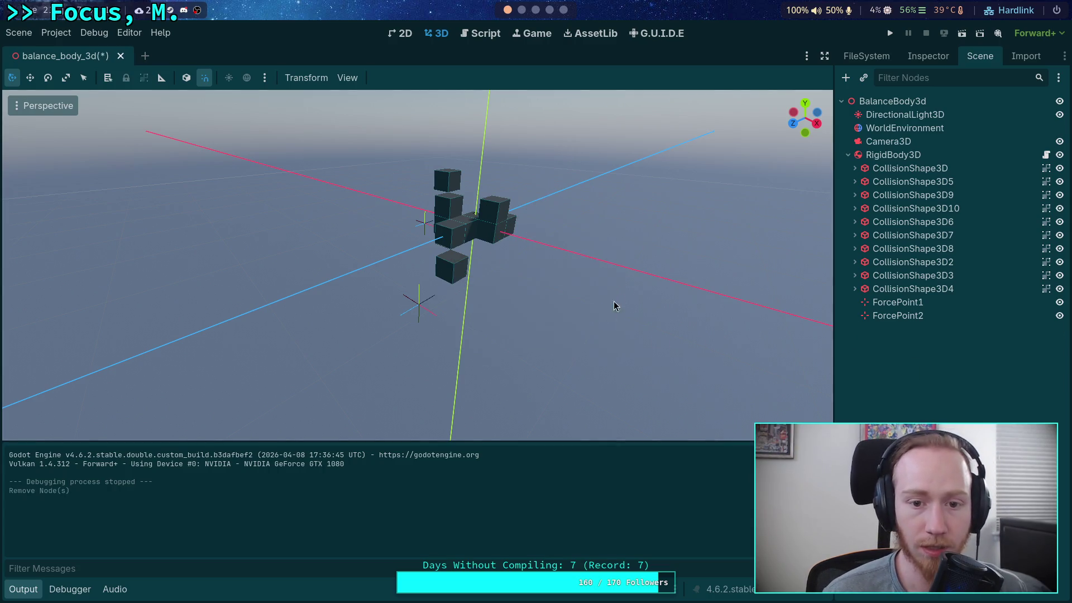
In the top view, move ForcePoint2 and ForcePoint1 over the block.
click(806, 104)
drag(468, 205, 486, 290)
click(320, 215)
mouse_move(338, 237)
mouse_down()
mouse_move(355, 192)
mouse_move(390, 175)
mouse_up()
click(470, 370)
mouse_move(492, 390)
mouse_down()
mouse_move(492, 374)
mouse_move(444, 380)
mouse_up()
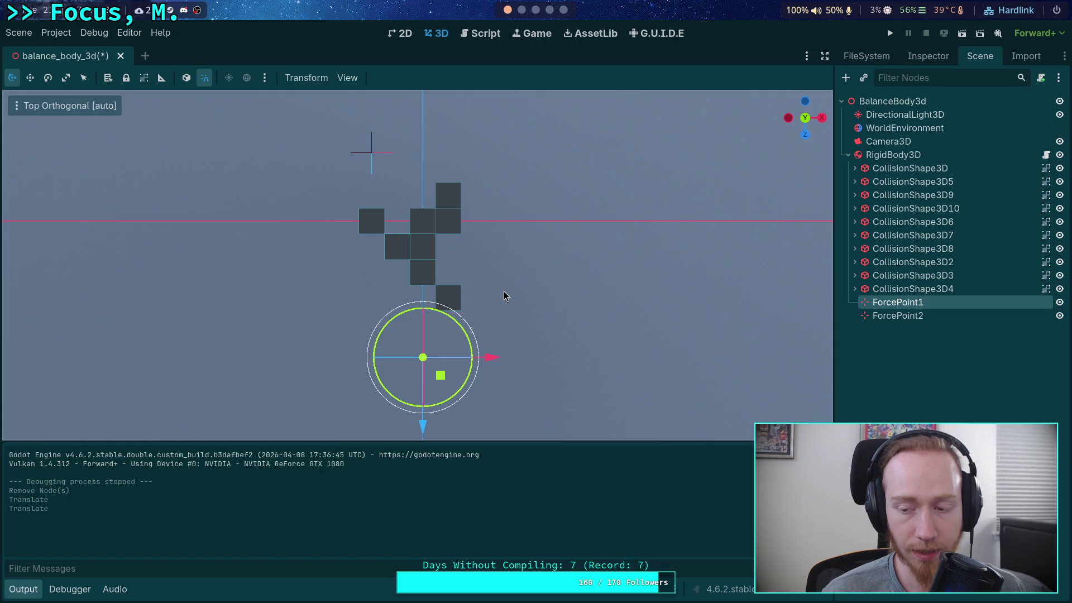
Delete CollisionShape3D3, CollisionShape3D4 and CollisionShape3D6.
click(959, 289)
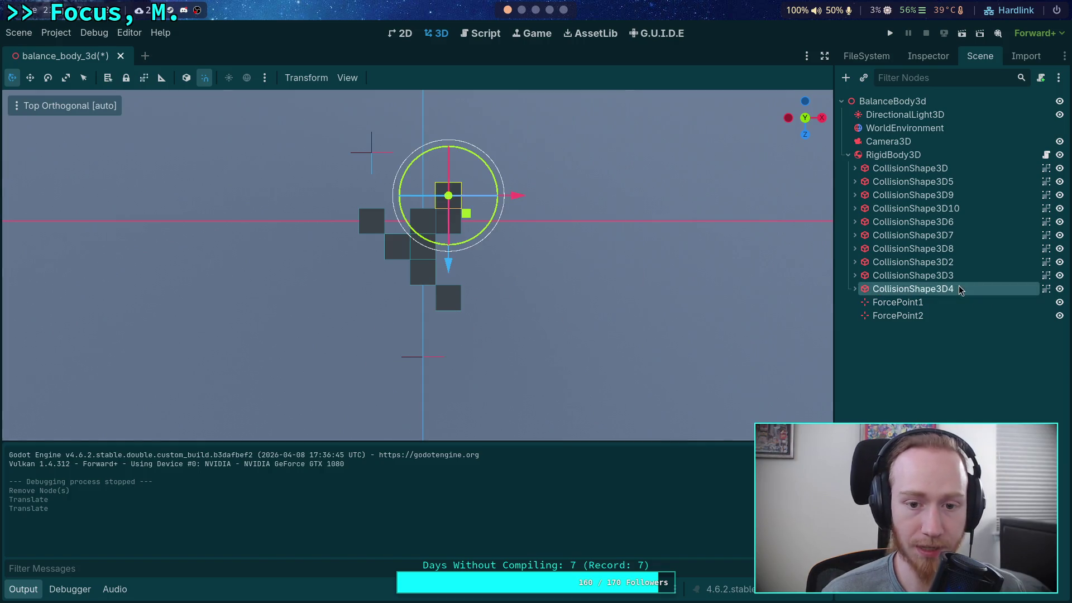
mouse_move(597, 258)
mouse_down()
mouse_move(560, 271)
mouse_move(581, 280)
mouse_move(572, 289)
mouse_move(546, 216)
mouse_move(557, 213)
mouse_move(493, 329)
mouse_up()
key(Delete)
key(Delete)
drag(416, 206, 398, 249)
click(396, 253)
key(Delete)
click(559, 325)
Move CollisionShape3D7 left and down, and shift the top cube CollisionShape3D8 down and 0.3 back along Z.
mouse_move(546, 319)
mouse_down()
mouse_move(541, 330)
mouse_move(620, 370)
mouse_move(355, 352)
mouse_move(343, 309)
mouse_move(405, 246)
mouse_move(316, 208)
mouse_up()
click(405, 246)
drag(371, 229, 339, 230)
drag(407, 179, 411, 197)
click(474, 193)
drag(465, 127, 472, 148)
mouse_move(517, 189)
mouse_down()
mouse_move(314, 129)
mouse_move(388, 220)
mouse_move(384, 232)
mouse_move(574, 290)
mouse_move(336, 276)
mouse_up()
mouse_move(426, 236)
mouse_down()
mouse_move(381, 267)
mouse_move(535, 243)
mouse_move(493, 216)
mouse_move(515, 215)
mouse_move(510, 287)
mouse_move(541, 296)
mouse_move(510, 277)
mouse_move(688, 214)
mouse_move(565, 196)
mouse_move(573, 274)
mouse_move(482, 302)
mouse_move(631, 194)
mouse_move(666, 185)
mouse_up()
Inspect the block from the front, back, sides, top and underneath.
click(805, 122)
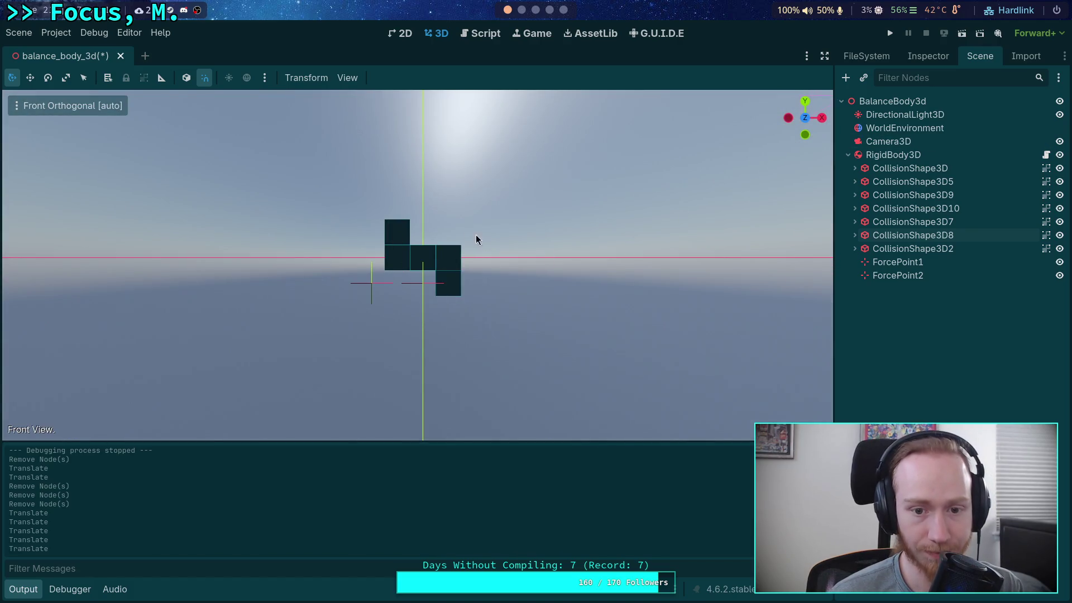
click(801, 120)
click(802, 119)
click(822, 118)
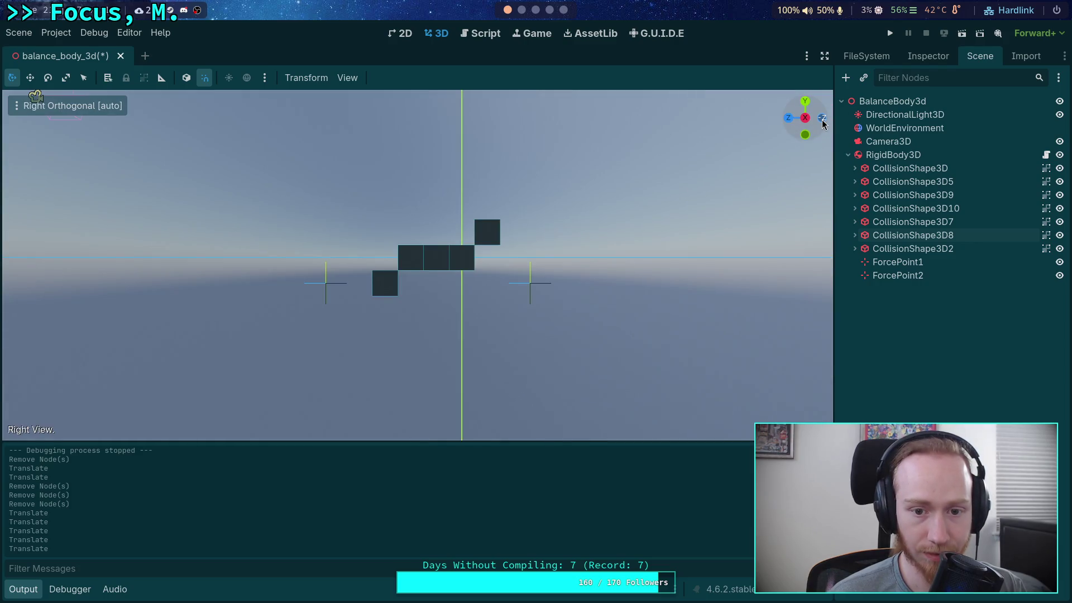
click(814, 122)
click(811, 123)
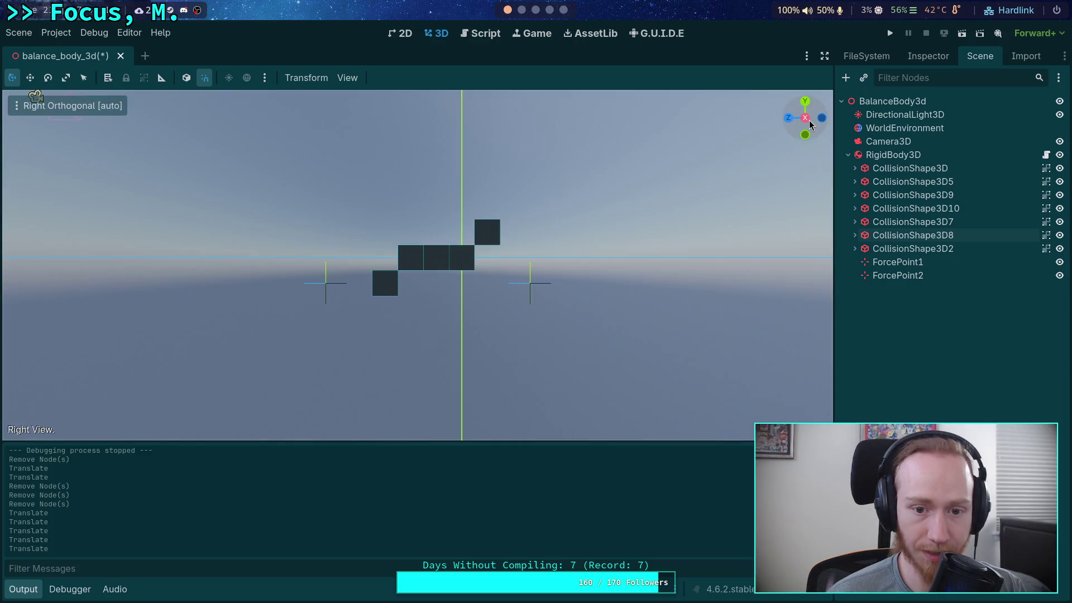
click(811, 124)
click(811, 123)
click(811, 124)
click(808, 105)
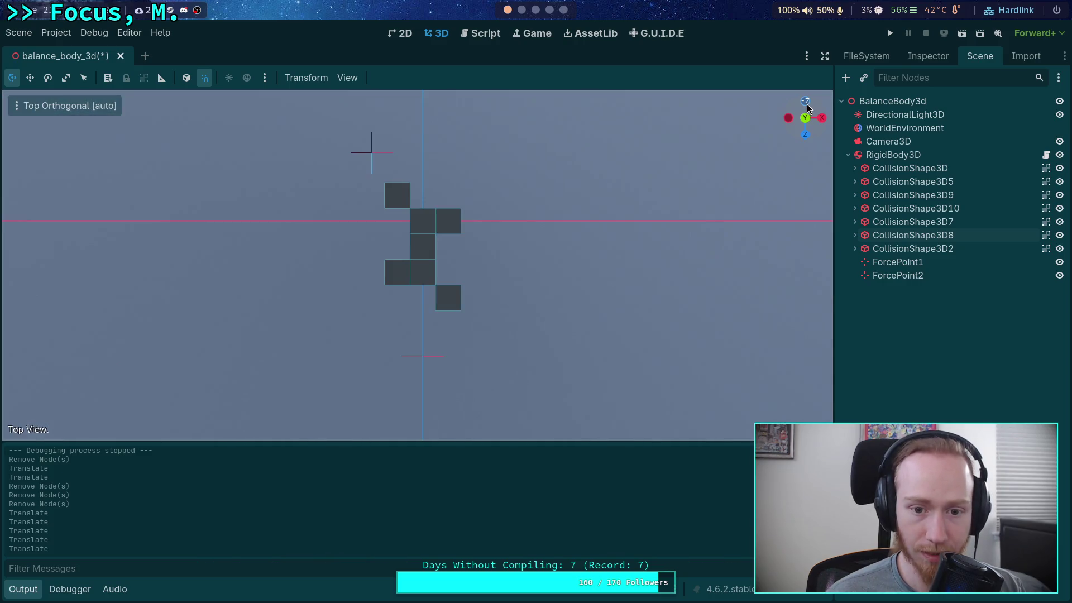
click(808, 124)
click(808, 123)
click(808, 123)
click(808, 123)
mouse_move(616, 135)
mouse_down()
mouse_move(467, 296)
mouse_move(543, 284)
mouse_move(309, 323)
mouse_up()
Move ForcePoint2 left over the blocks and down along Z.
click(340, 277)
drag(340, 278, 534, 258)
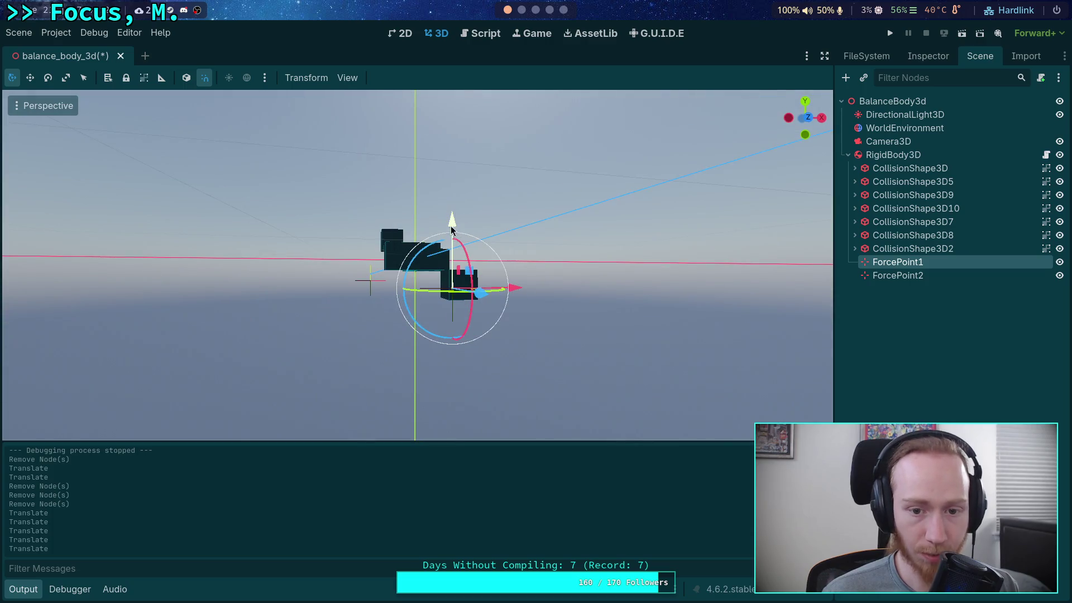
mouse_move(453, 182)
mouse_down()
mouse_move(453, 288)
mouse_move(421, 292)
mouse_move(364, 262)
mouse_move(565, 371)
mouse_up()
click(524, 338)
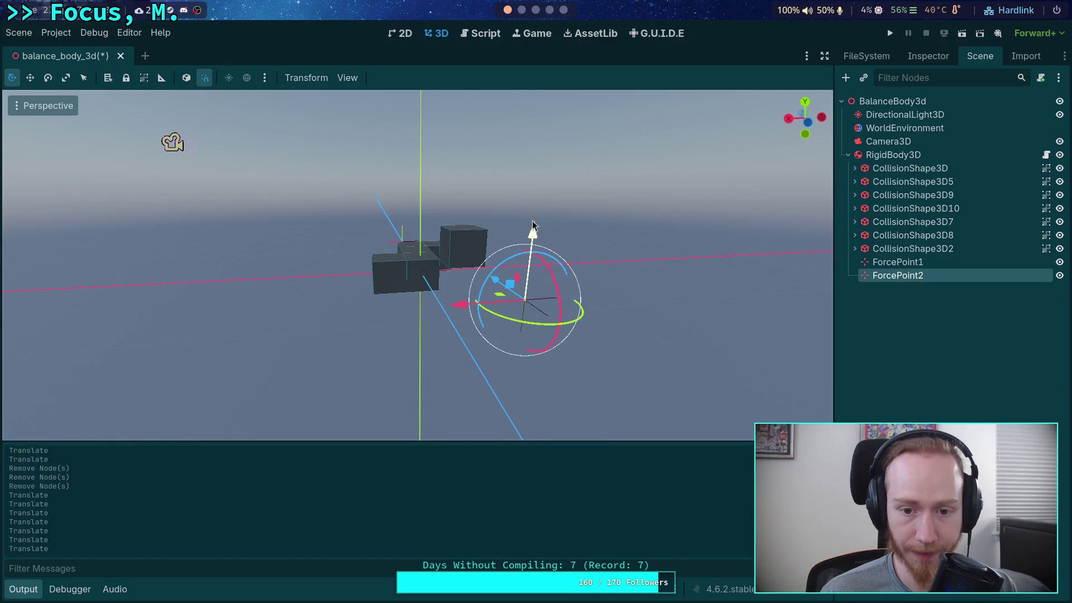
key(f)
mouse_move(433, 271)
mouse_down()
mouse_move(363, 263)
mouse_move(577, 389)
mouse_up()
click(808, 115)
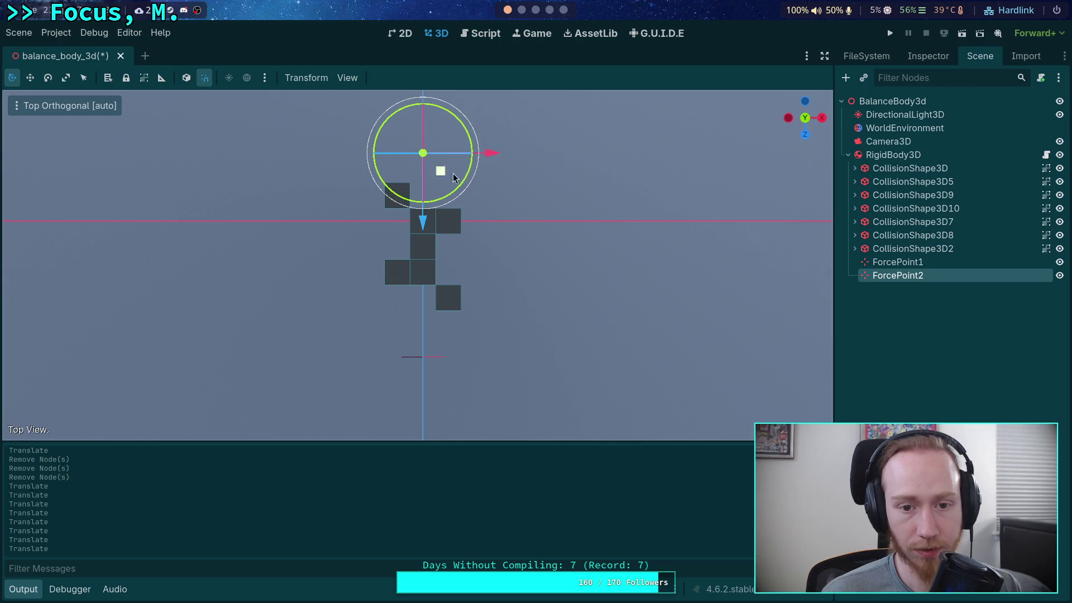
drag(423, 222, 423, 302)
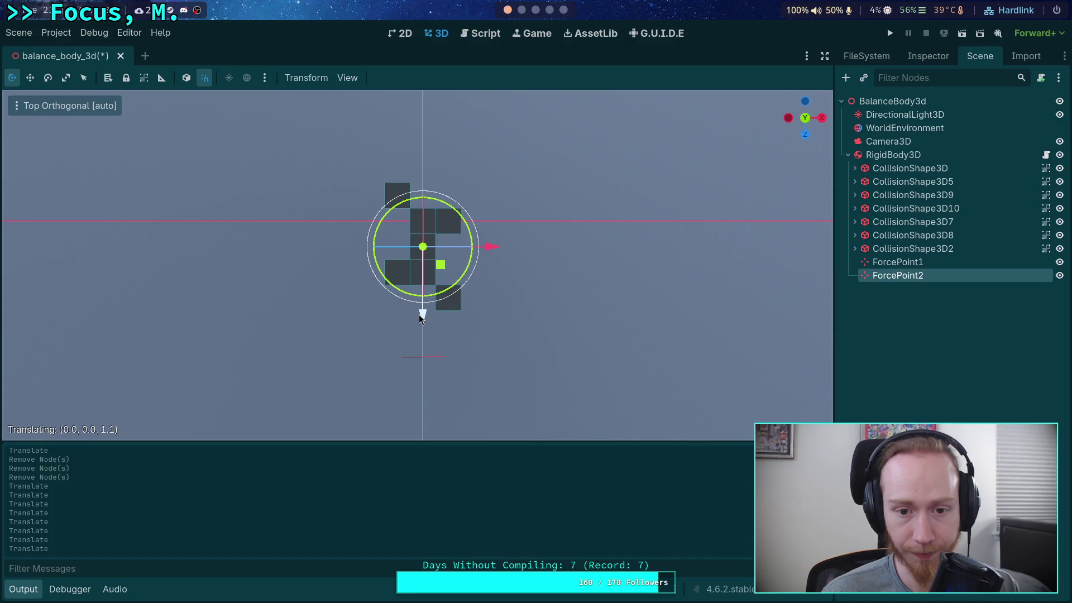
Place ForcePoint1 on the lower cube and ForcePoint2 on the upper cube in top view.
click(423, 366)
drag(424, 423, 424, 312)
drag(496, 246, 511, 245)
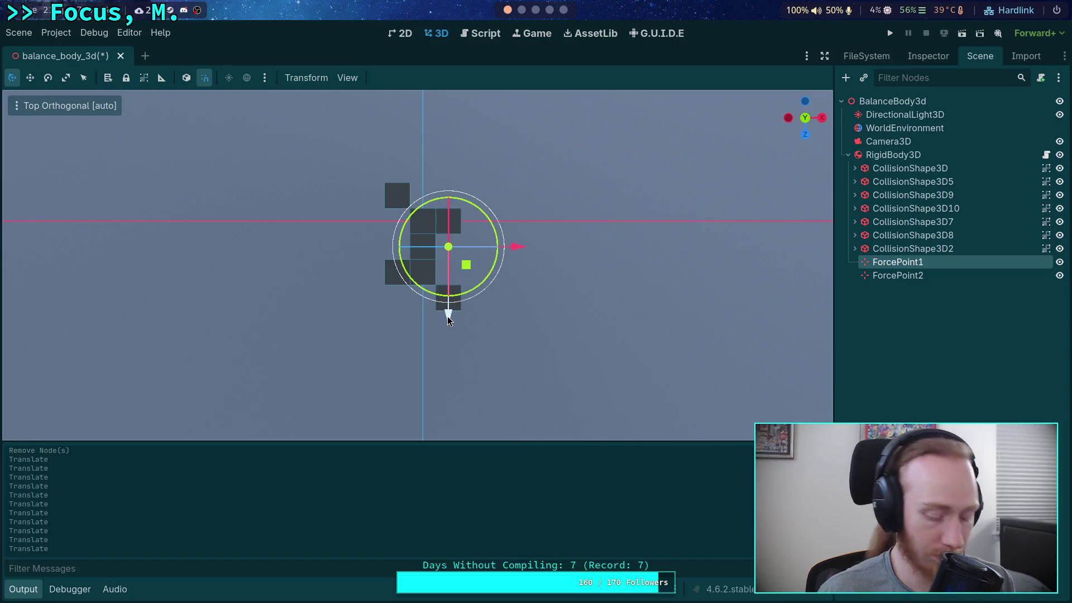
key(ctrl+z)
drag(487, 247, 516, 246)
drag(448, 321, 448, 365)
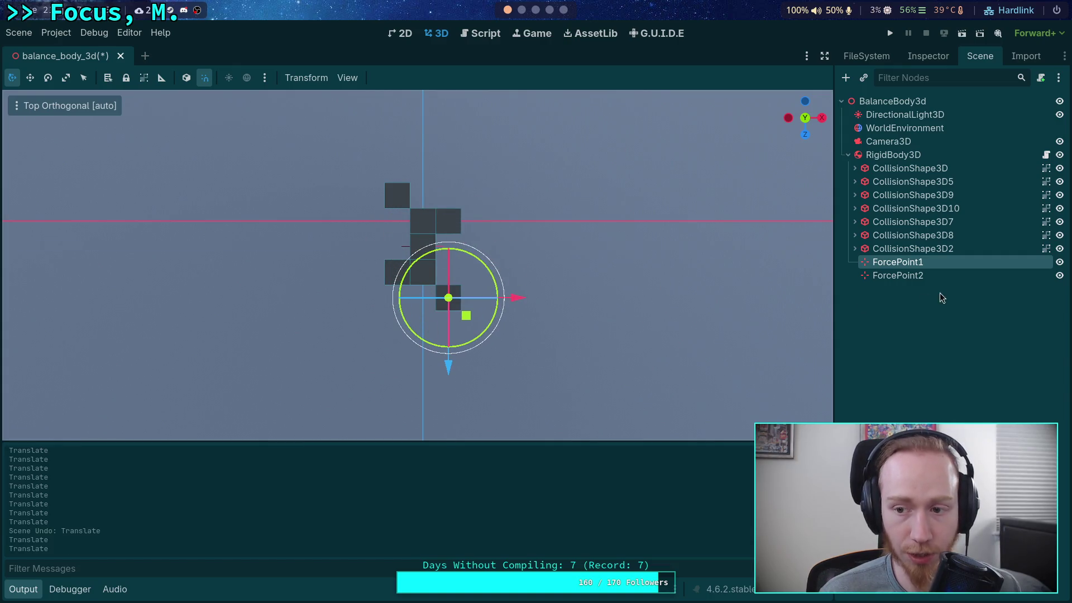
click(894, 275)
drag(427, 323, 425, 268)
drag(490, 195, 465, 195)
Save and run the balance test scene with F5.
mouse_move(472, 284)
mouse_down()
mouse_move(606, 184)
mouse_move(586, 170)
mouse_move(568, 192)
mouse_move(352, 196)
mouse_move(348, 168)
mouse_up()
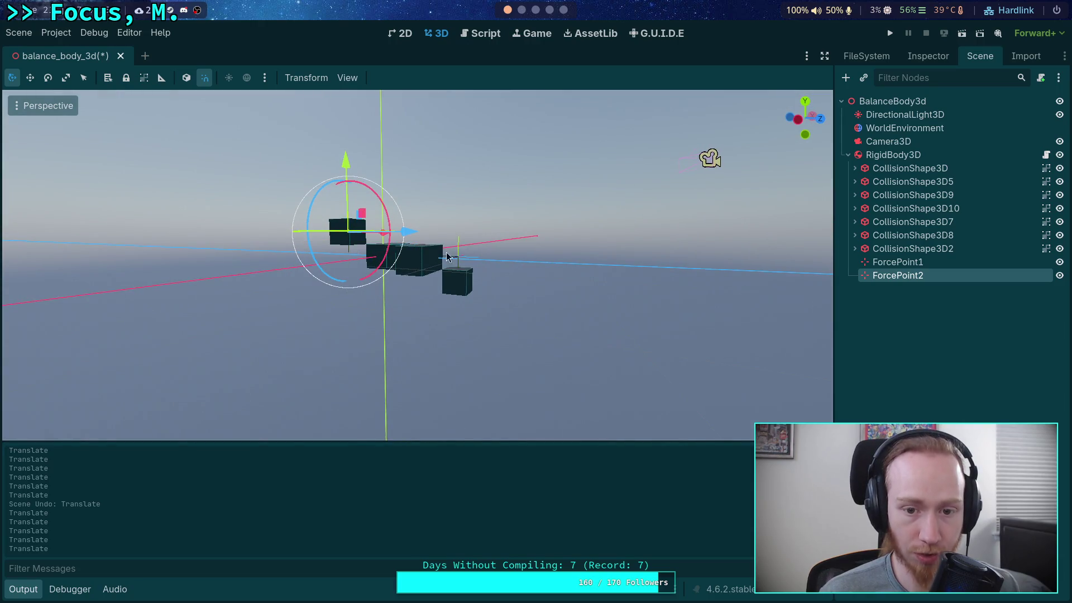
click(459, 258)
mouse_move(460, 259)
mouse_down()
mouse_move(550, 290)
mouse_move(346, 229)
mouse_move(410, 257)
mouse_move(598, 263)
mouse_move(291, 240)
mouse_up()
key(F5)
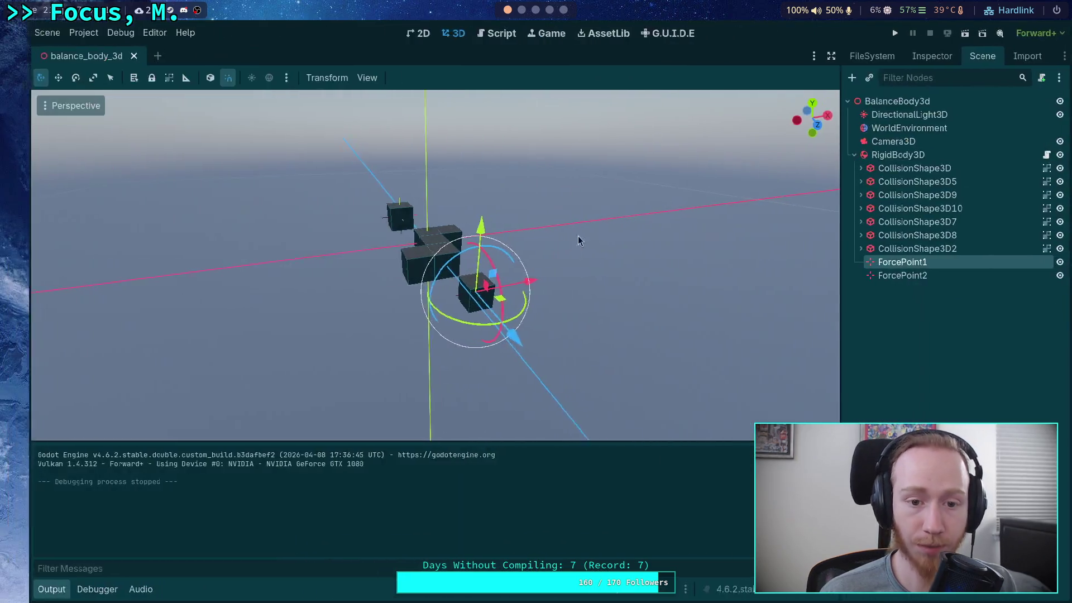
Nudge ForcePoint1 along Z and reposition it, test-running the scene after each change.
key(F8)
drag(530, 289, 479, 317)
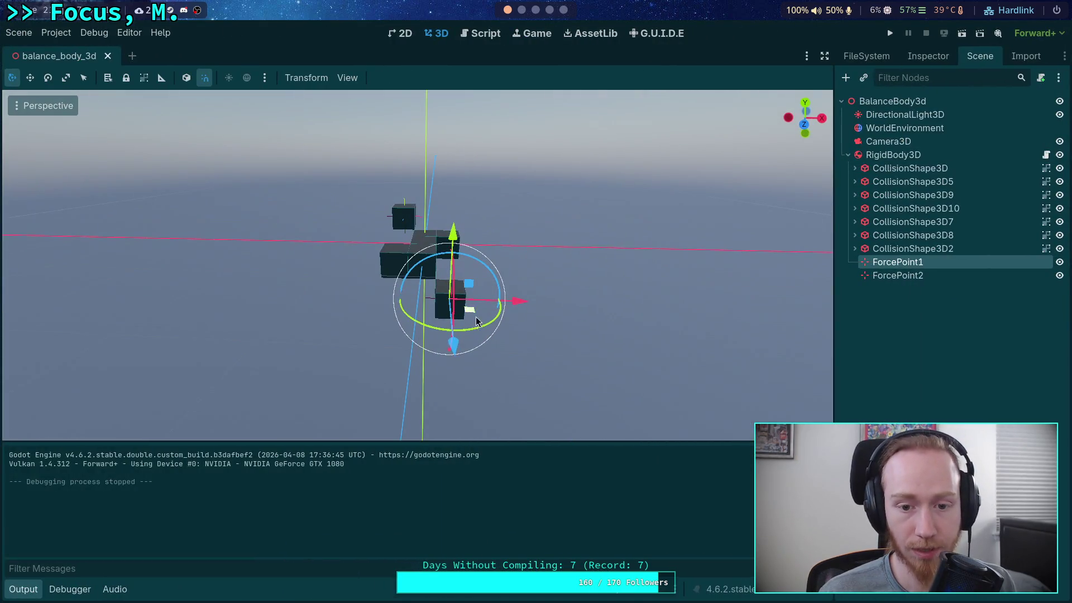
drag(453, 351, 453, 357)
click(890, 33)
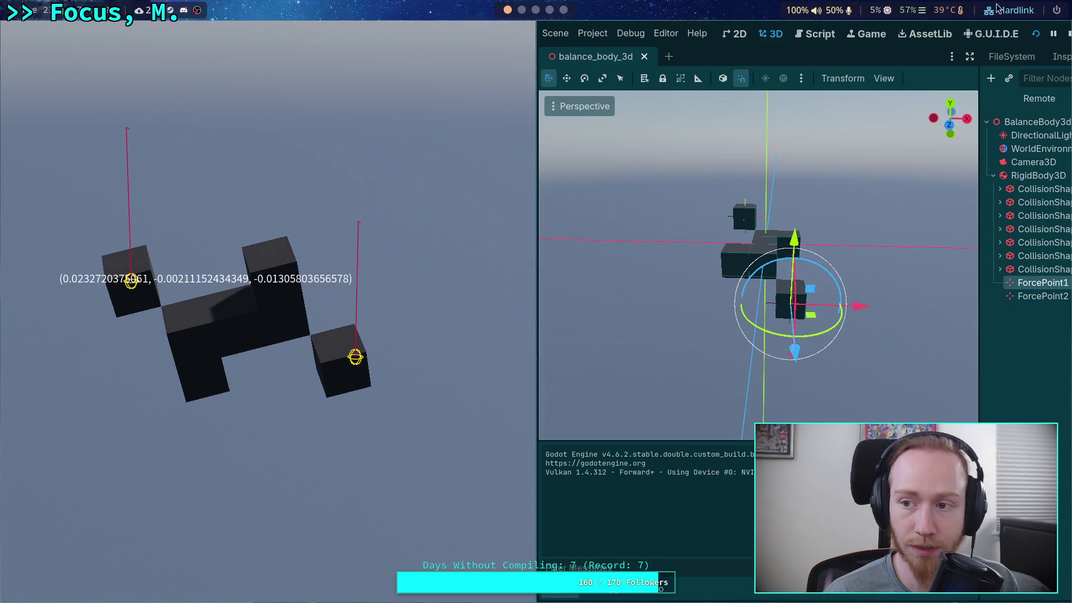
click(1068, 35)
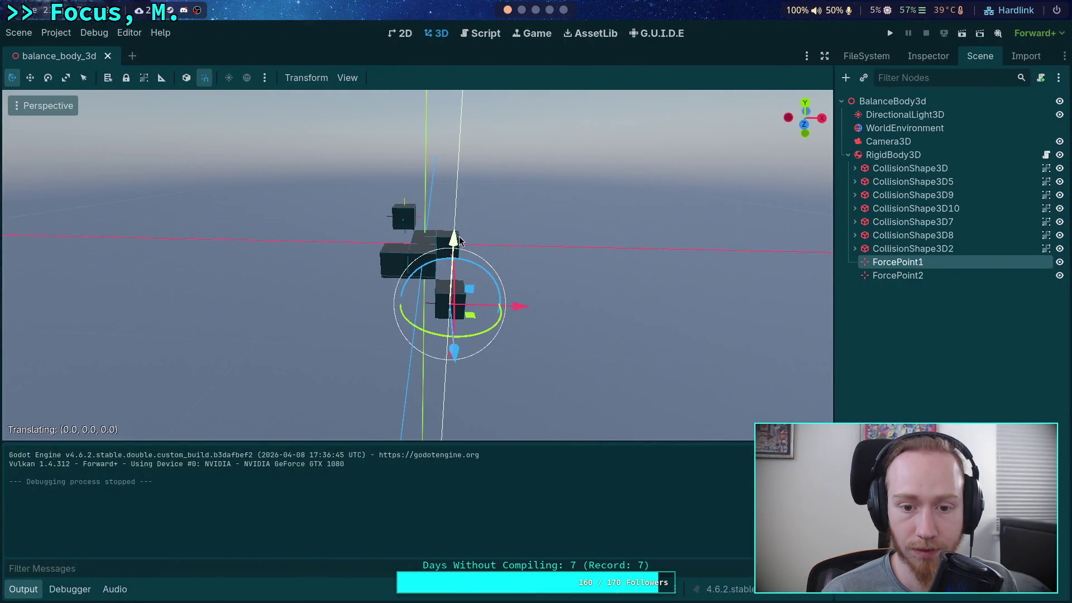
drag(497, 253, 343, 244)
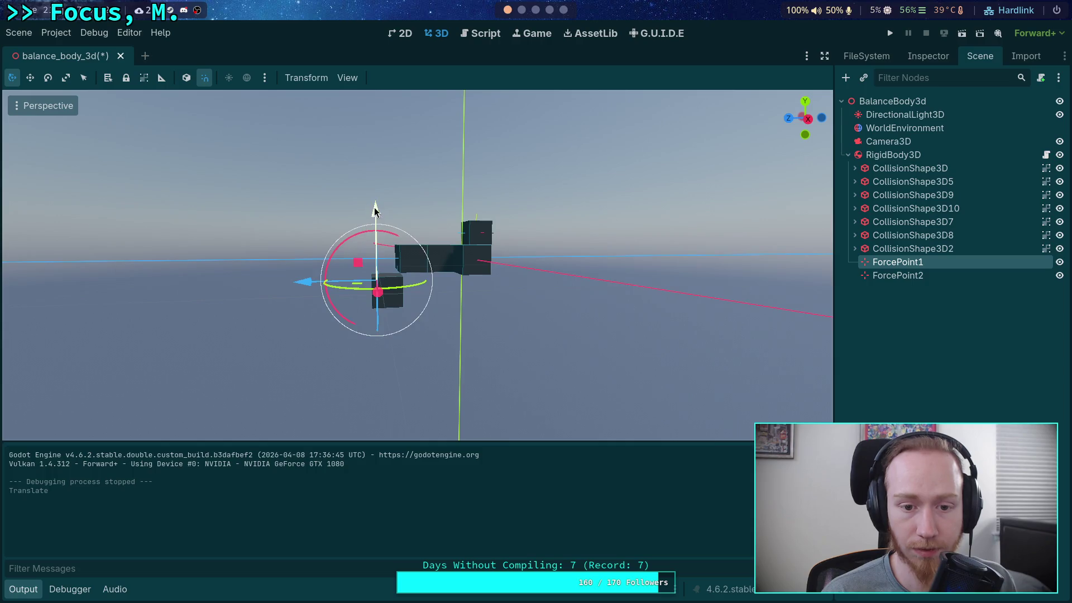
drag(313, 290, 773, 204)
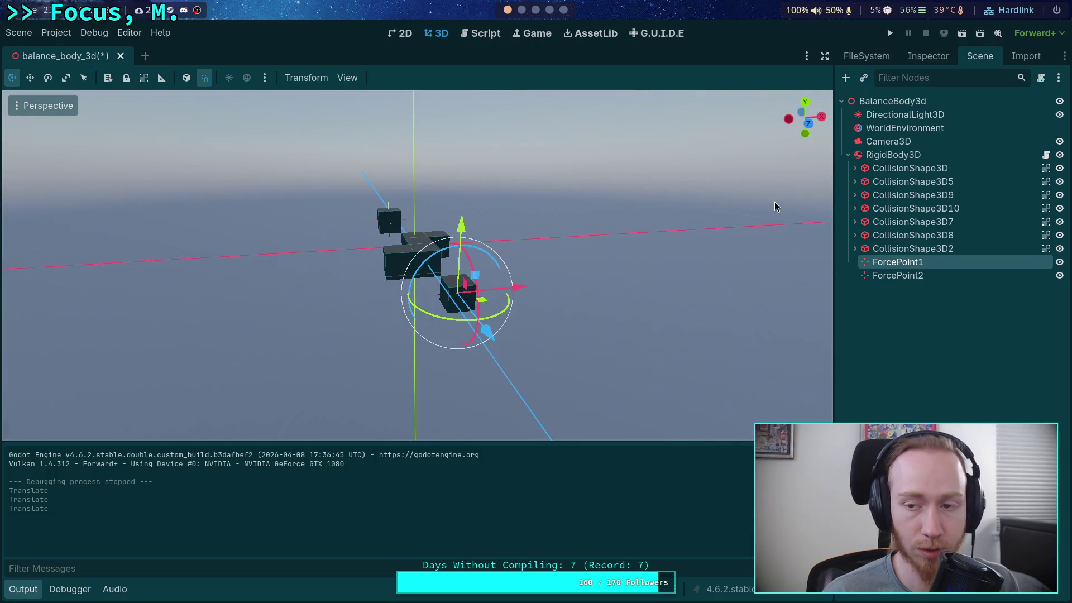
click(890, 34)
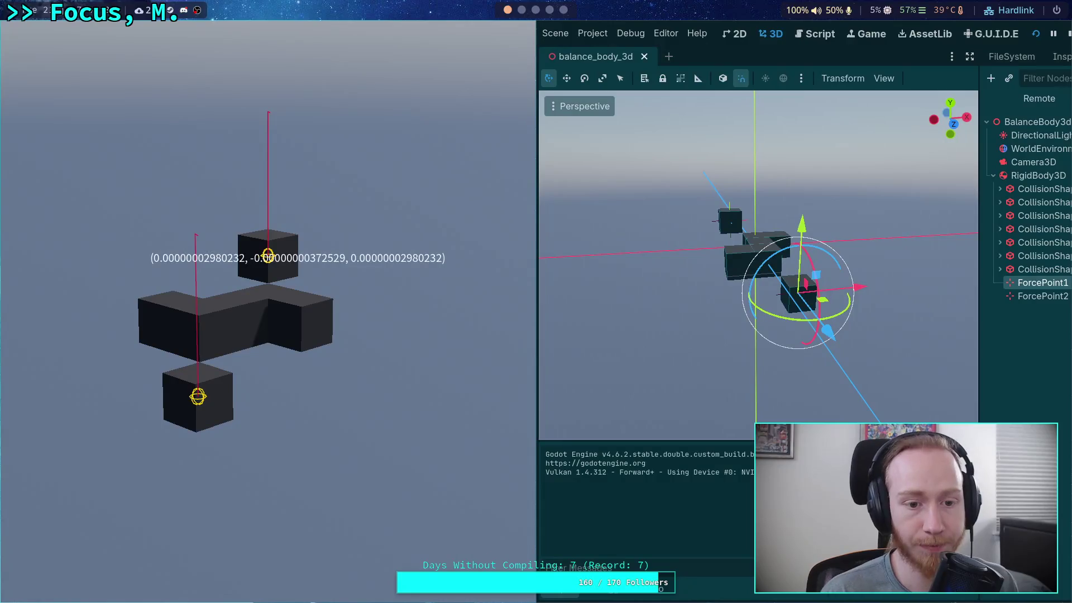
Move ForcePoint1 0.3 left along X, then 0.3 back, test-running each position.
click(1068, 35)
drag(514, 296, 470, 304)
click(805, 117)
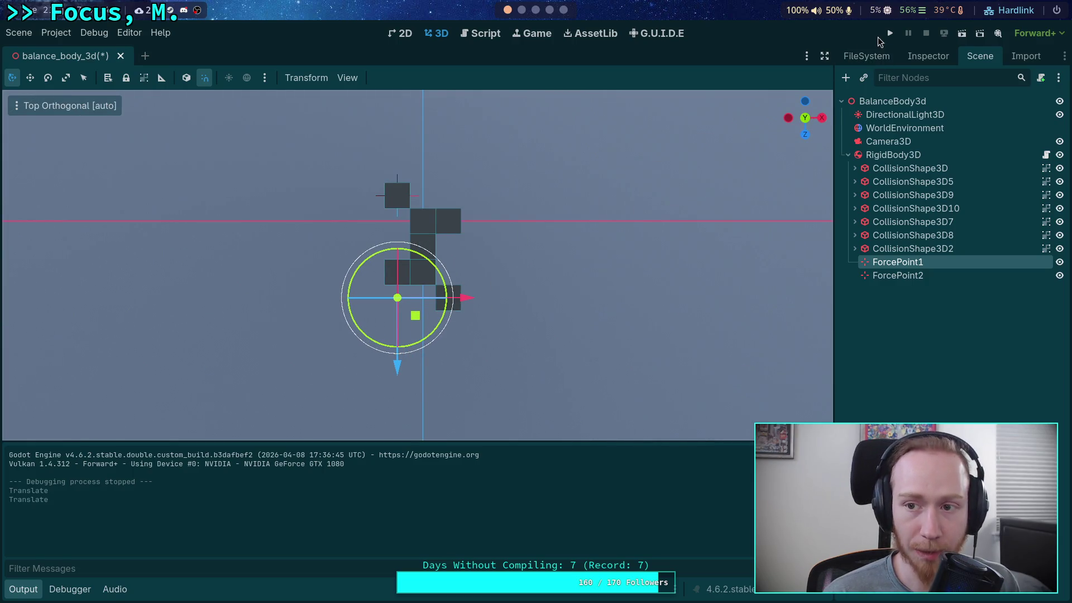
click(885, 36)
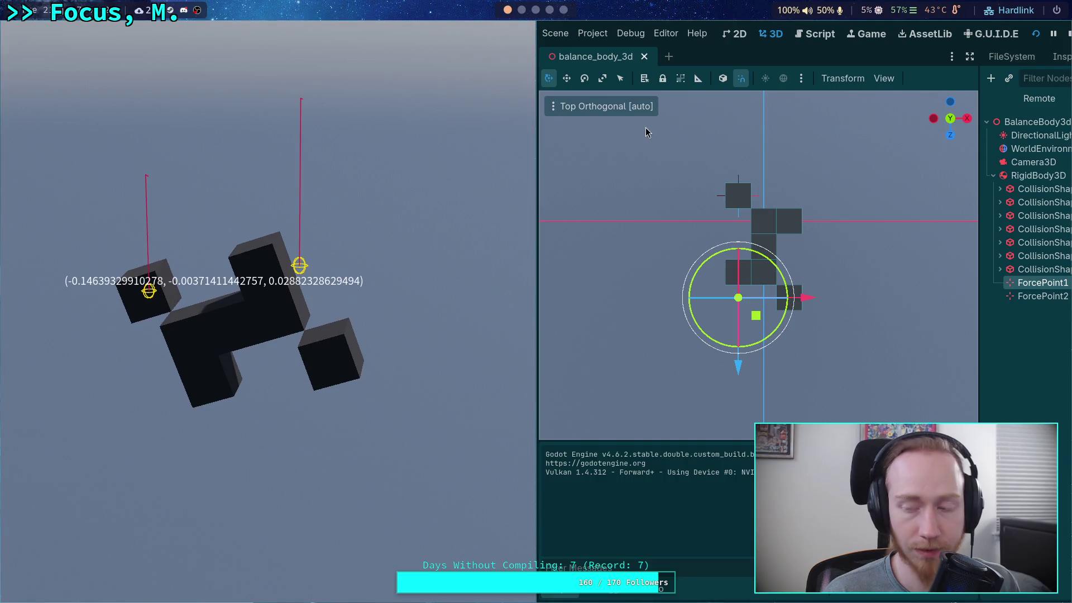
click(1068, 37)
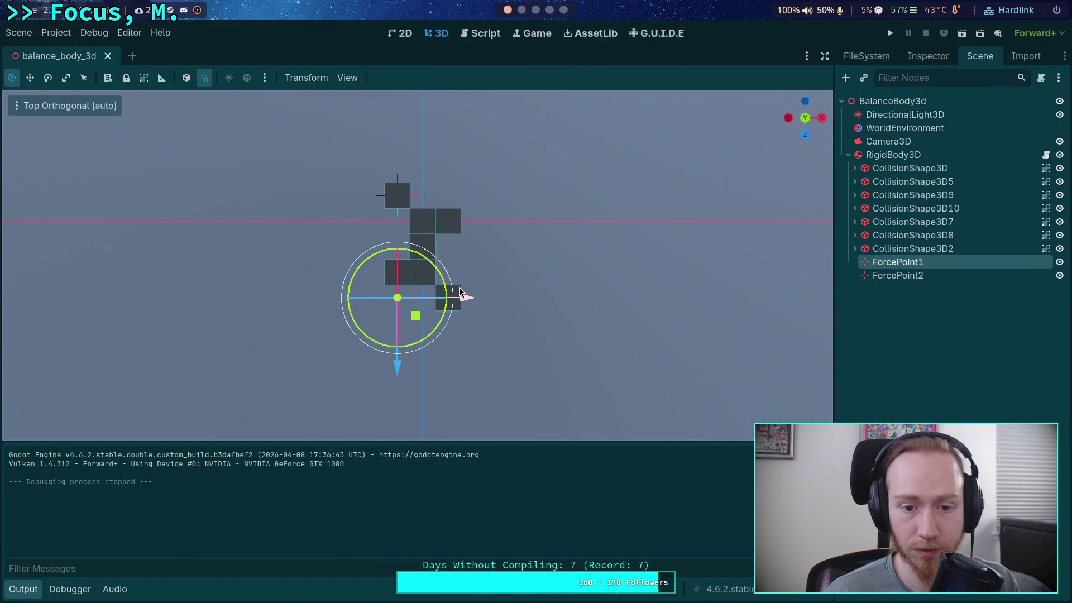
drag(465, 306, 492, 300)
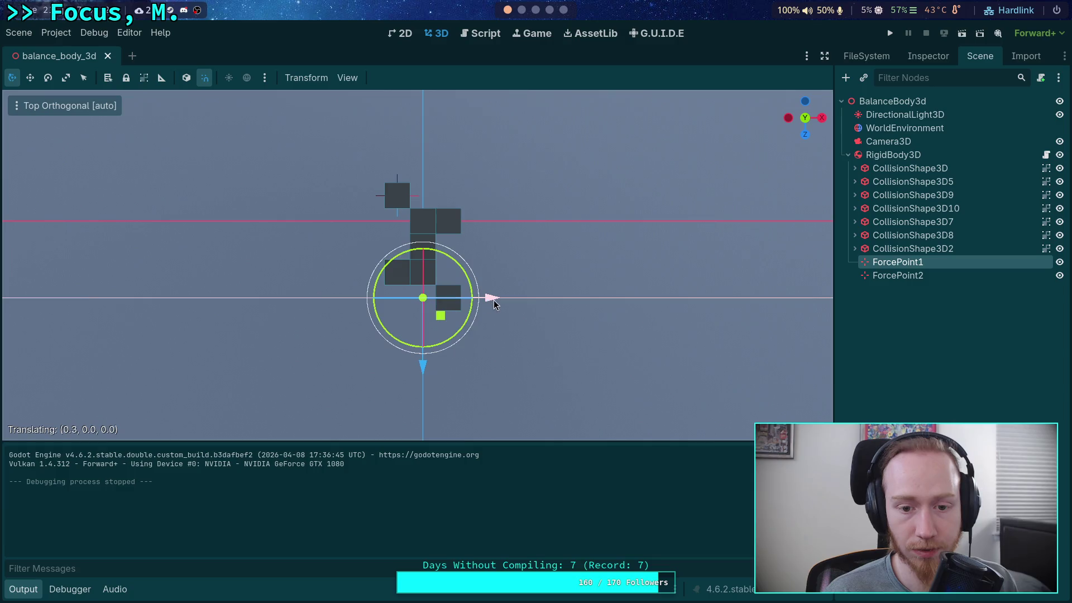
click(890, 34)
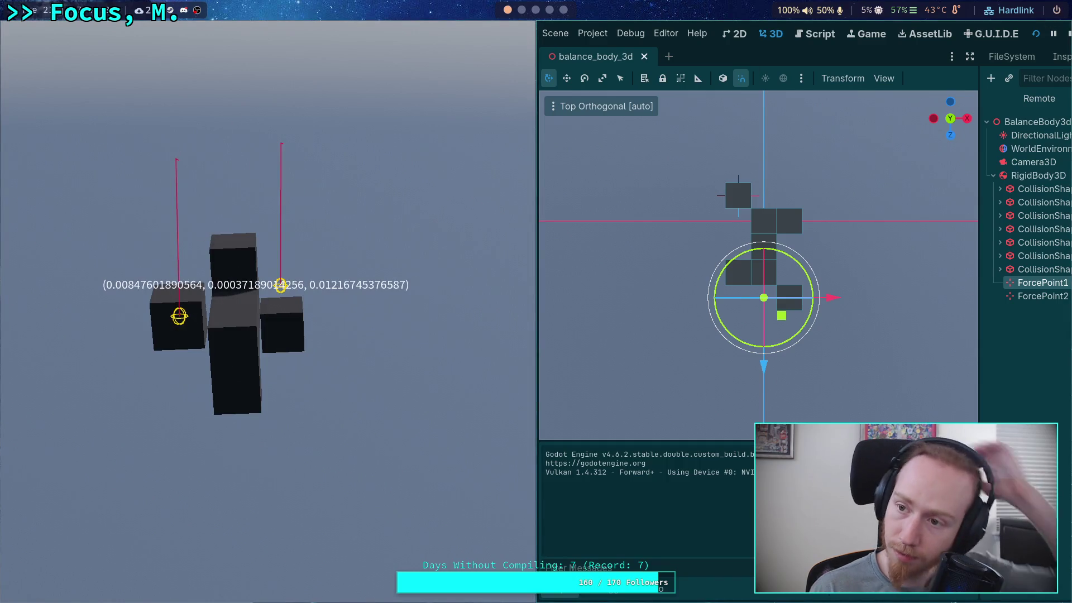
key(F8)
Select the rest rate factor on line 106 of the balance body script and test-run the project.
click(479, 35)
scroll(478, 284, down, 16)
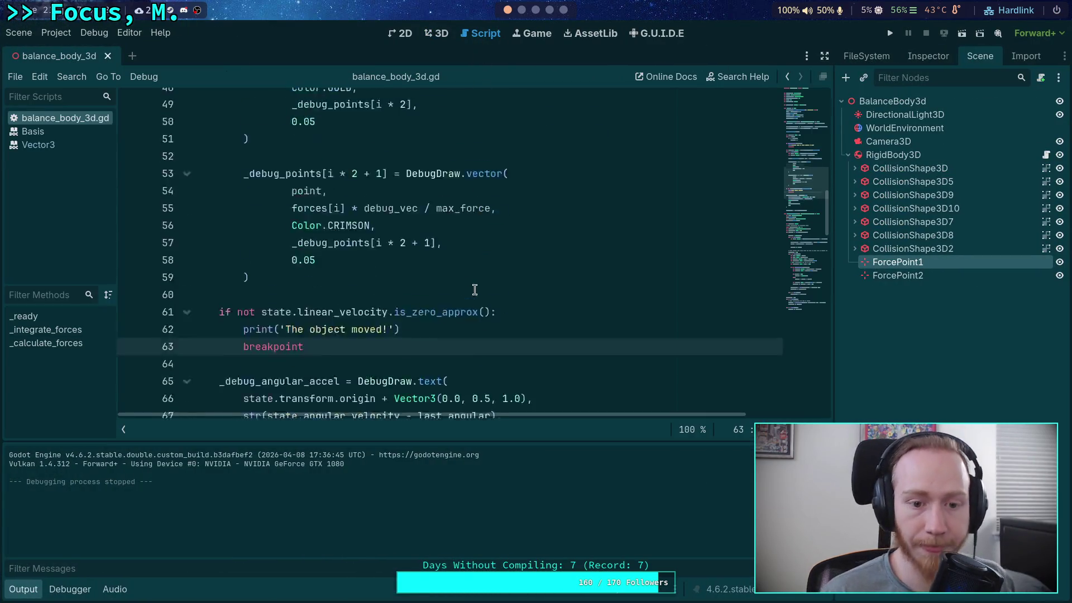
scroll(477, 284, down, 12)
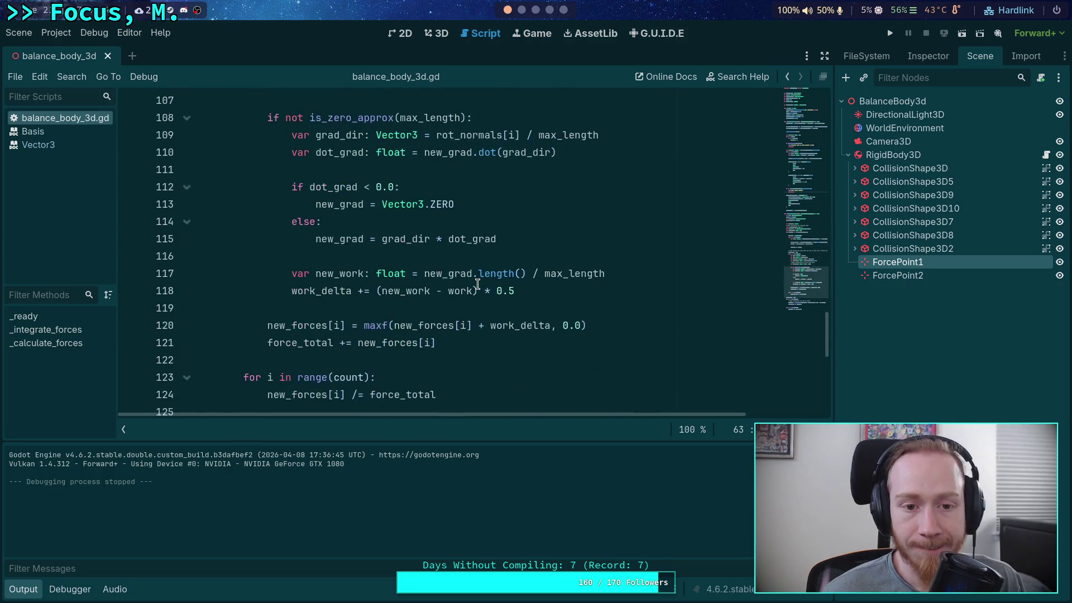
scroll(480, 286, up, 5)
drag(515, 239, 447, 239)
scroll(444, 237, up, 2)
mouse_move(496, 140)
mouse_down()
mouse_move(447, 137)
mouse_move(472, 137)
mouse_up()
click(531, 340)
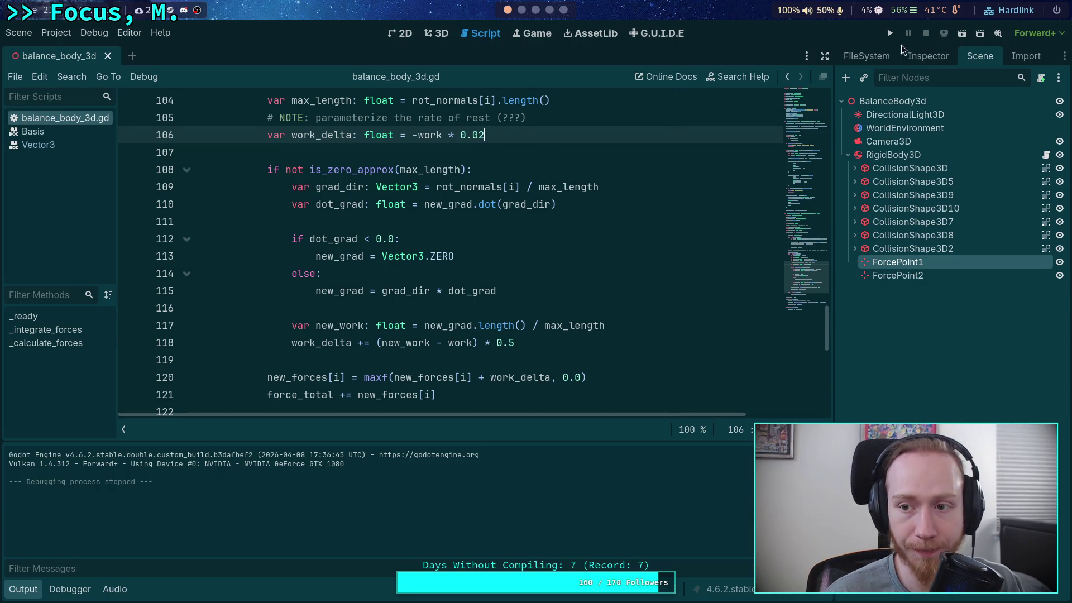
key(F5)
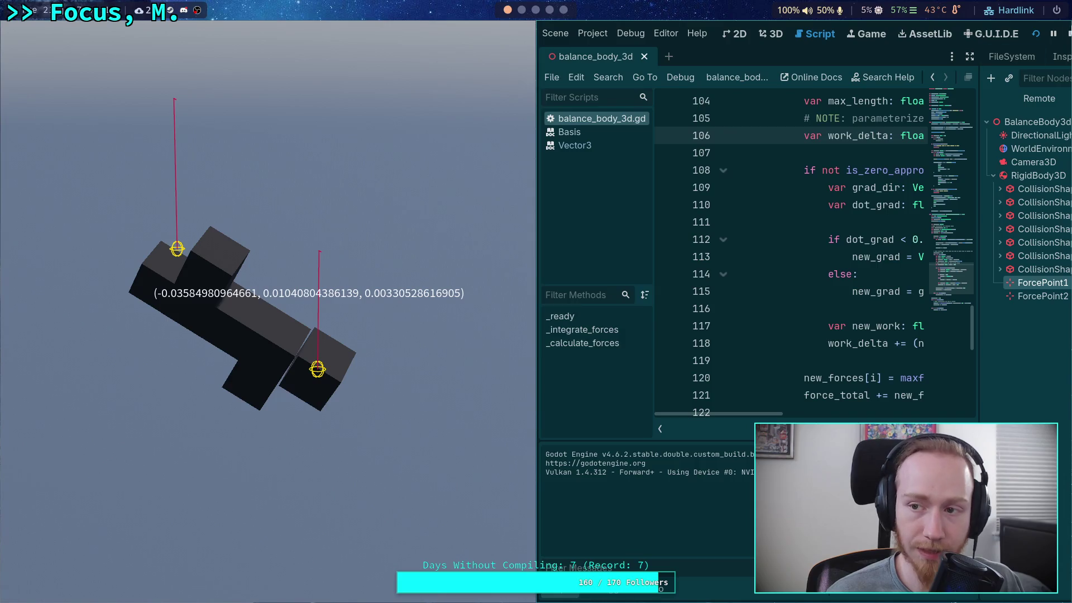
key(F8)
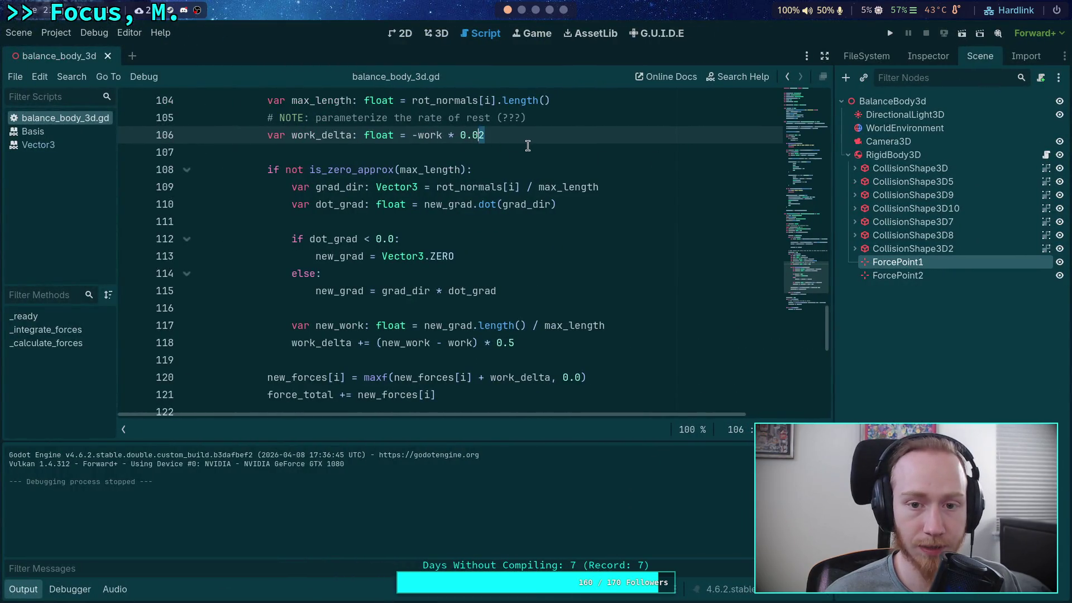
Change the rest rate to -work * 0.01 and test-run the scene.
text(1)
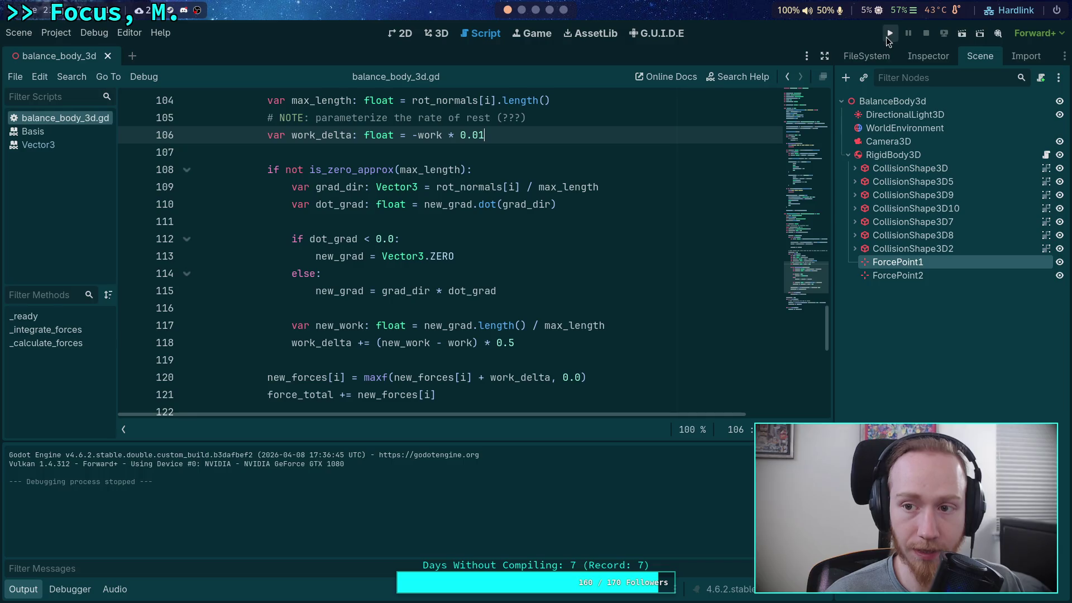
click(888, 35)
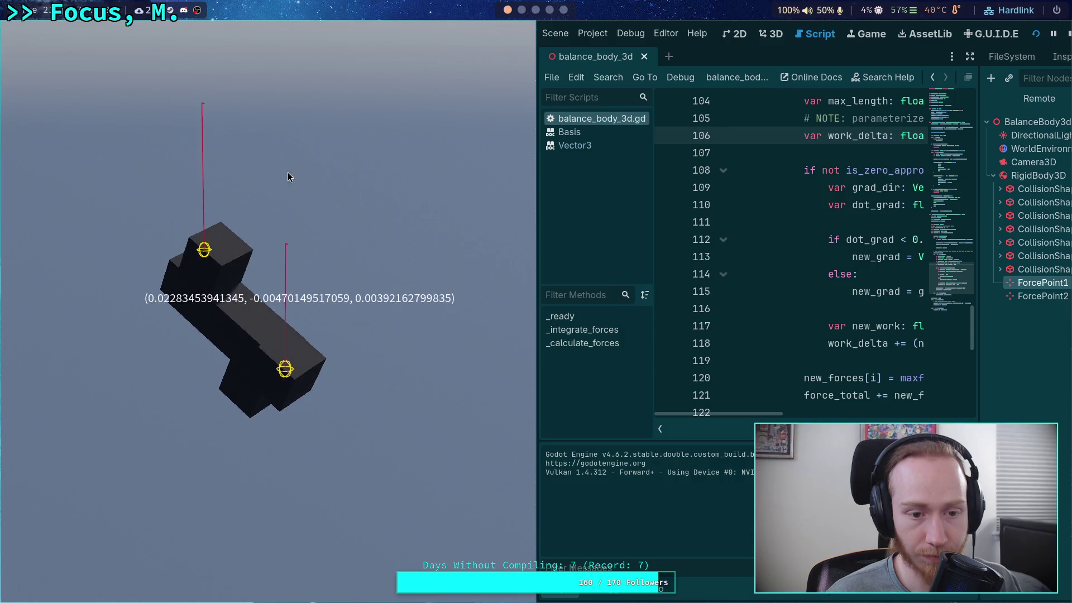
click(1067, 35)
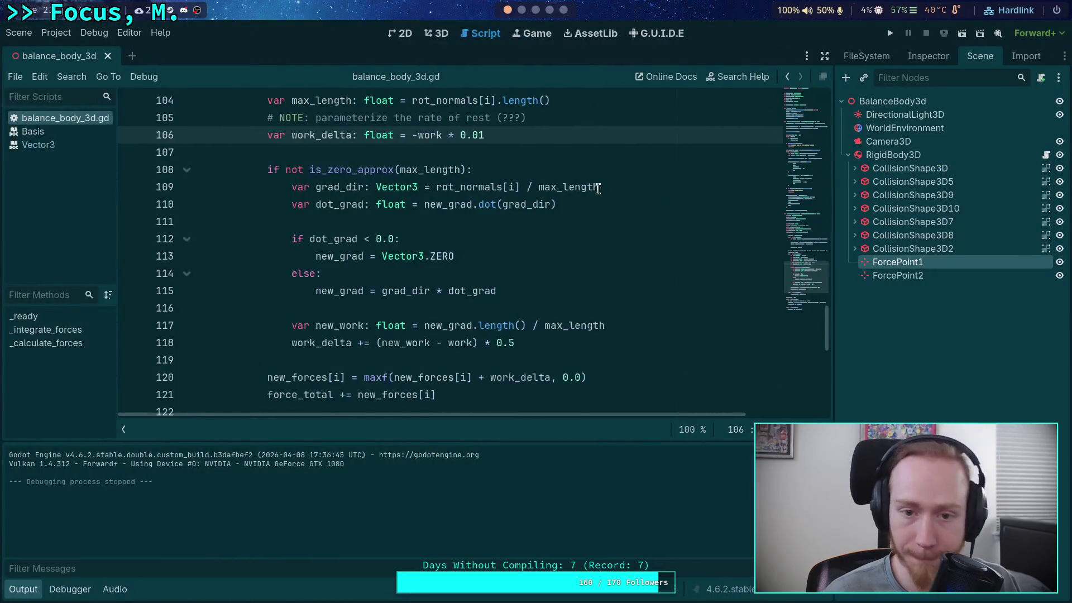
scroll(591, 186, up, 3)
scroll(591, 186, up, 5)
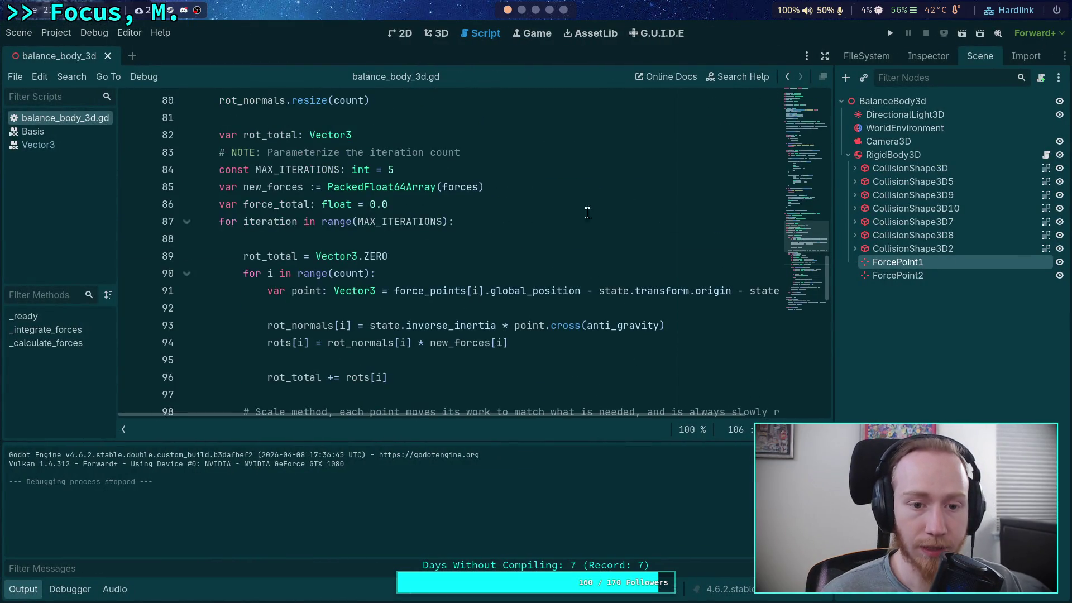
click(24, 590)
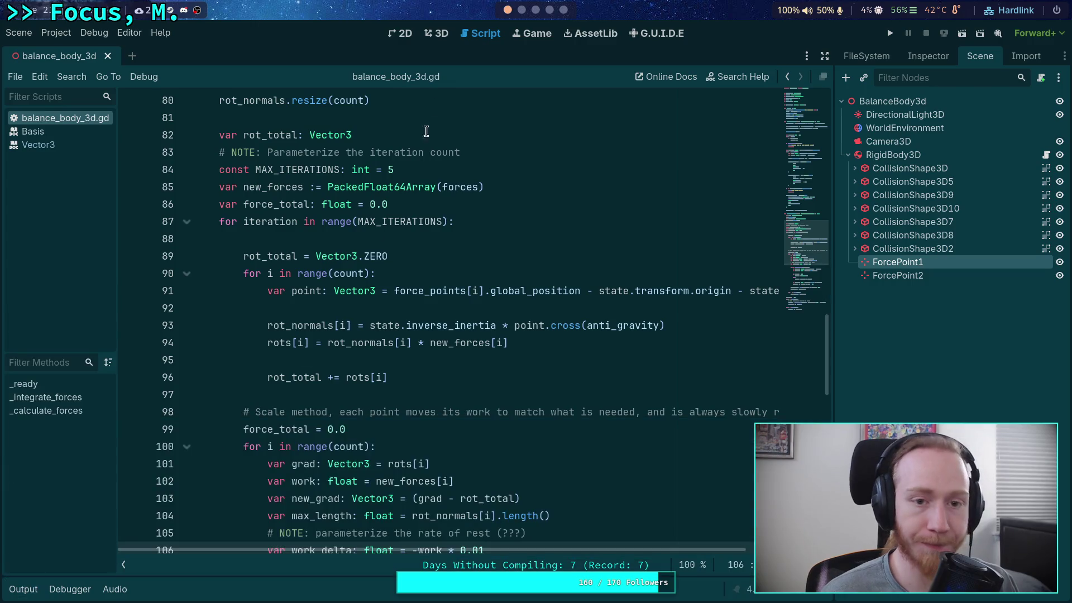
Save the scene and move ForcePoint1 0.5 back along Z in the 3D view.
click(437, 35)
key(ctrl+s)
drag(425, 446, 435, 378)
click(921, 279)
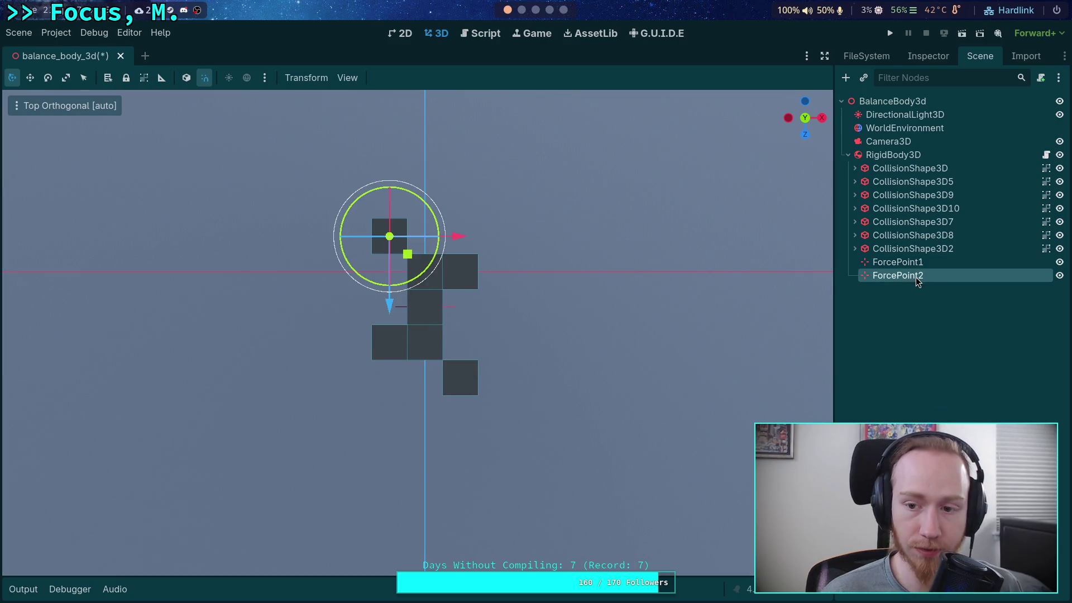
Delete ForcePoint2, then save and test-run the scene with only ForcePoint1.
key(Delete)
key(Return)
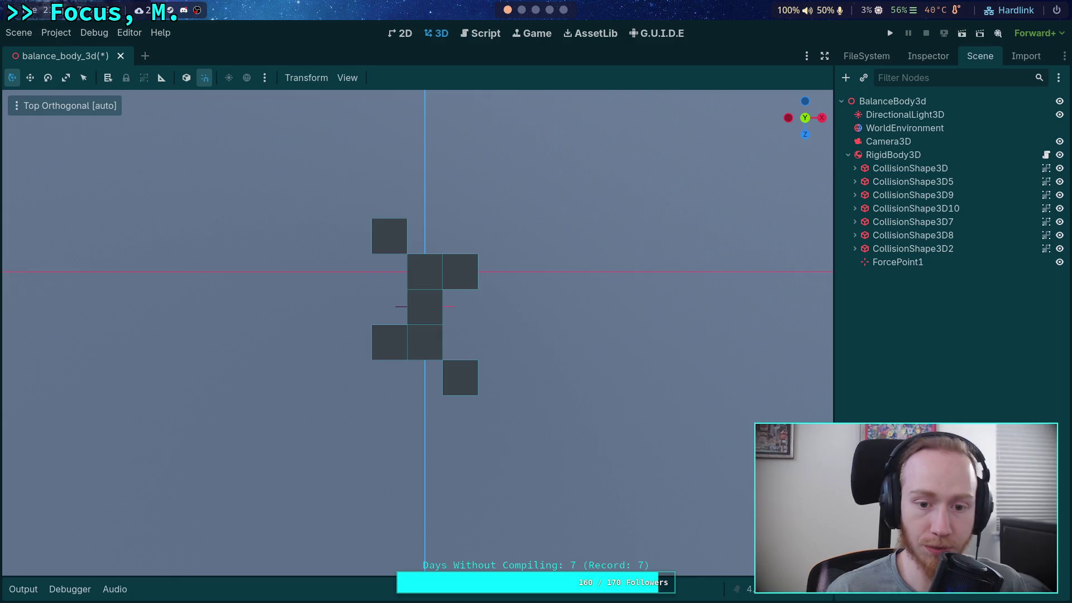
click(890, 33)
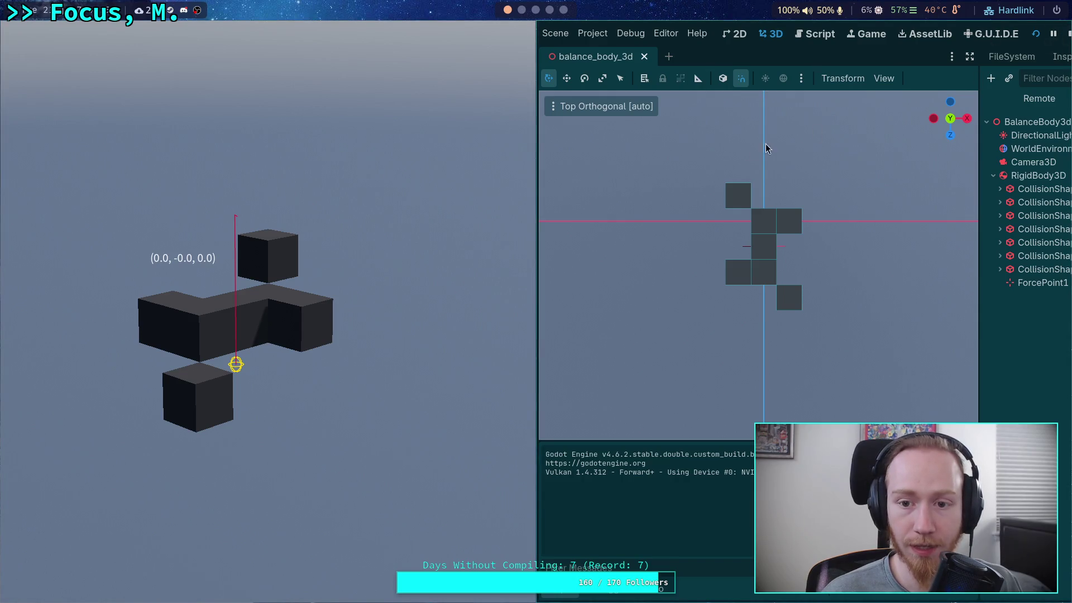
click(1070, 34)
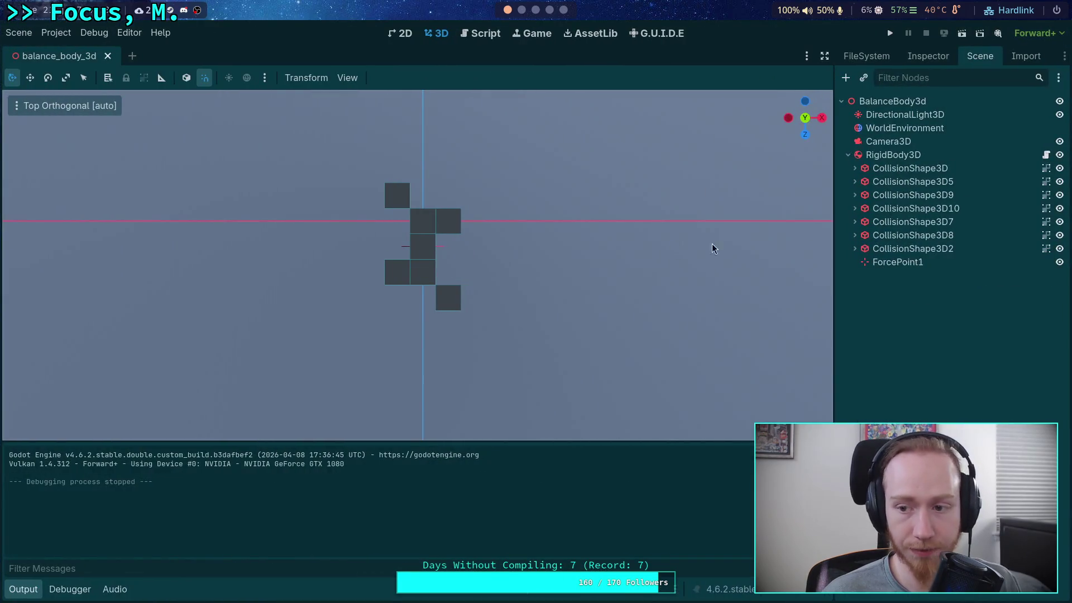
Nudge ForcePoint1 0.1 along Z and test-run the single-point balance.
click(892, 267)
drag(420, 311, 421, 320)
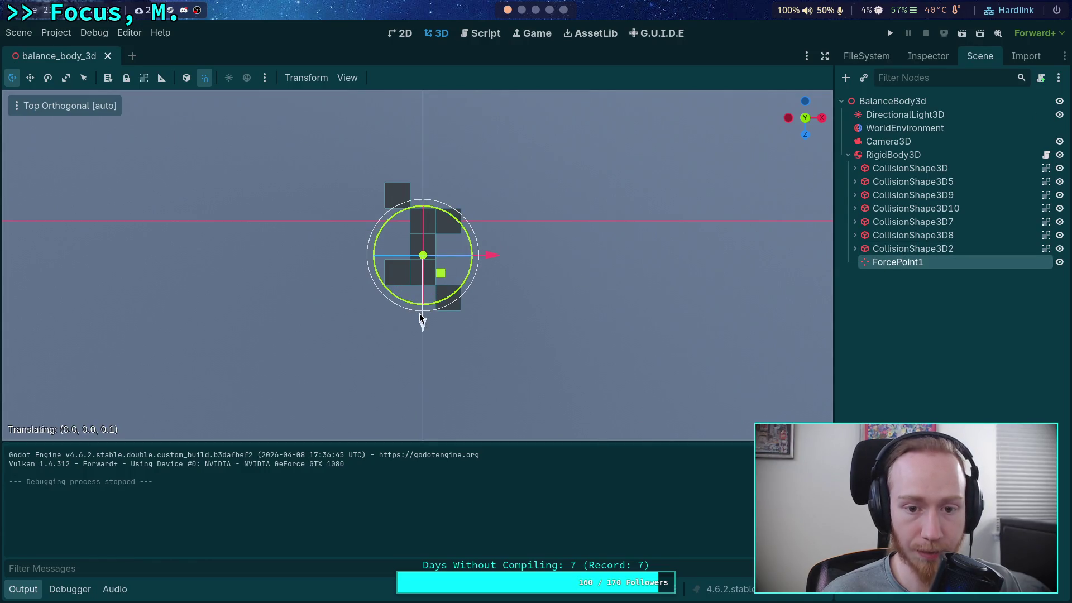
click(894, 33)
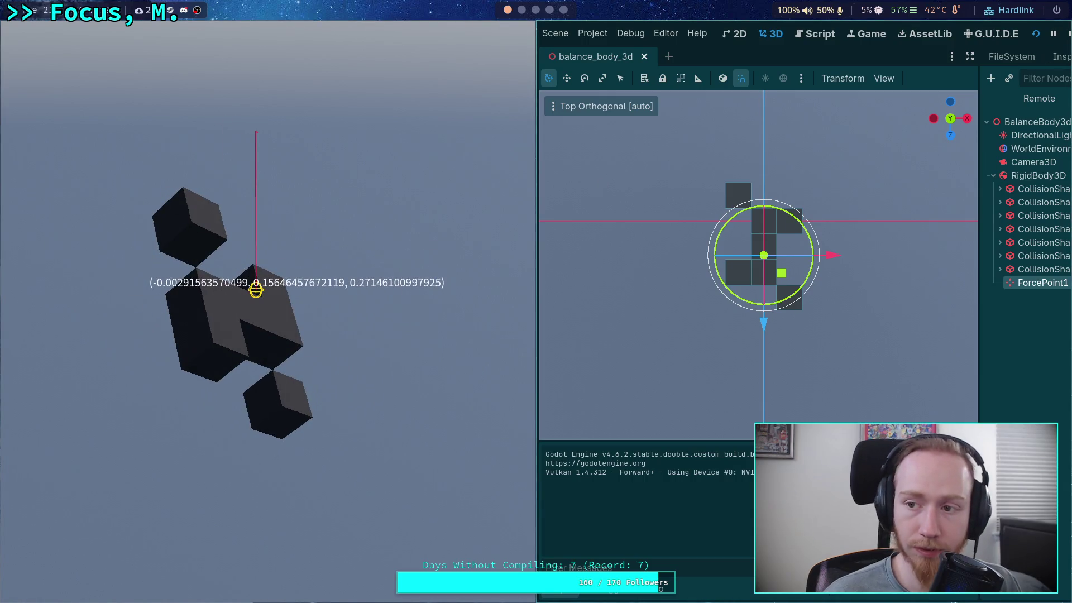
click(1068, 34)
click(906, 153)
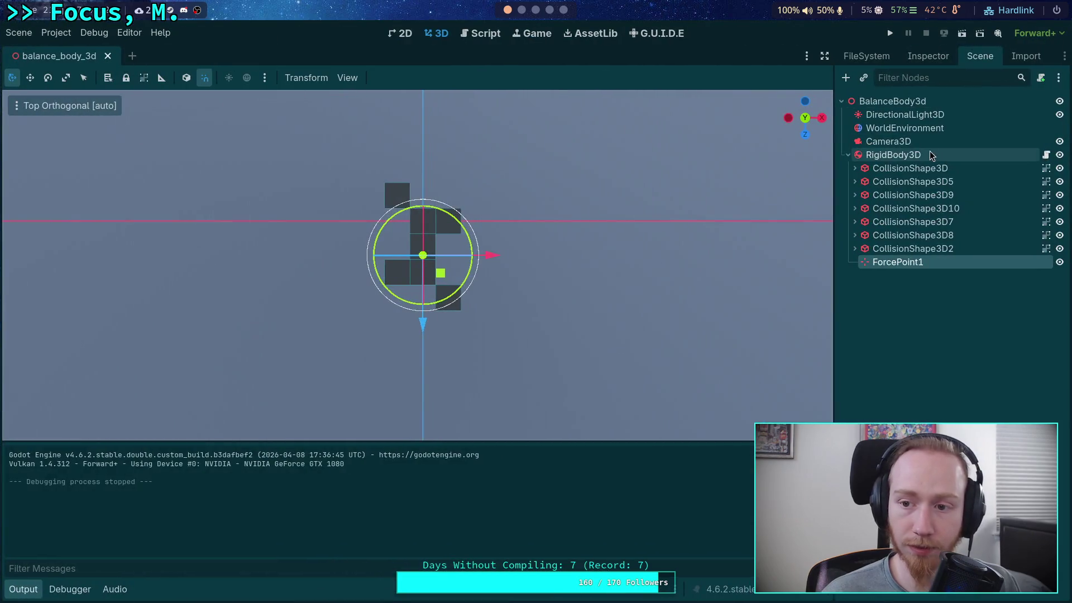
Set the RigidBody3D's angular damp to 0.2 in Combine mode and test-run.
click(928, 56)
click(903, 335)
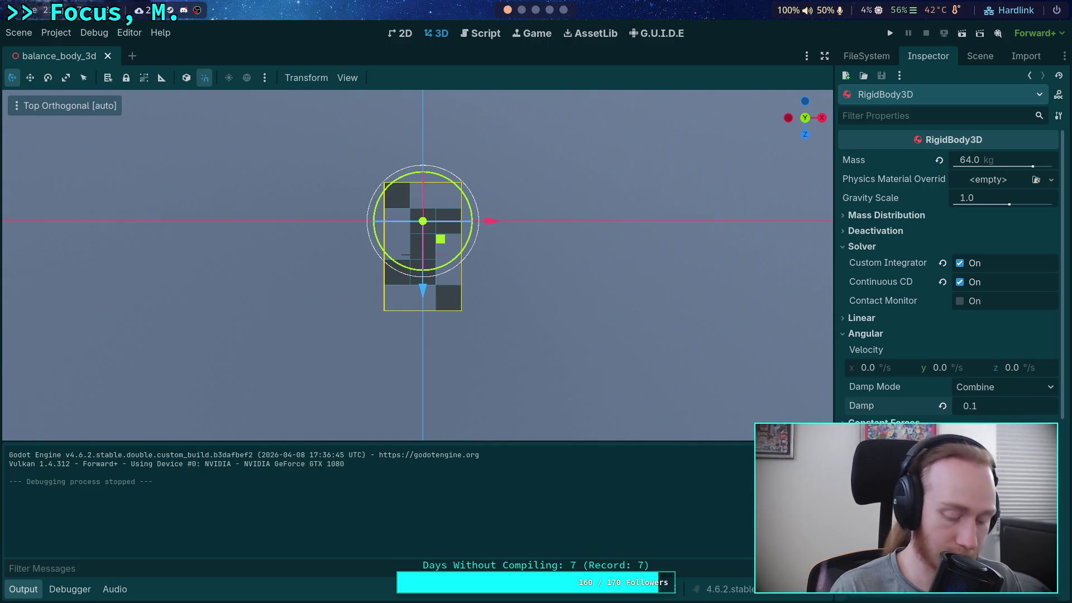
key(ctrl+s)
click(1027, 387)
click(1027, 388)
click(890, 33)
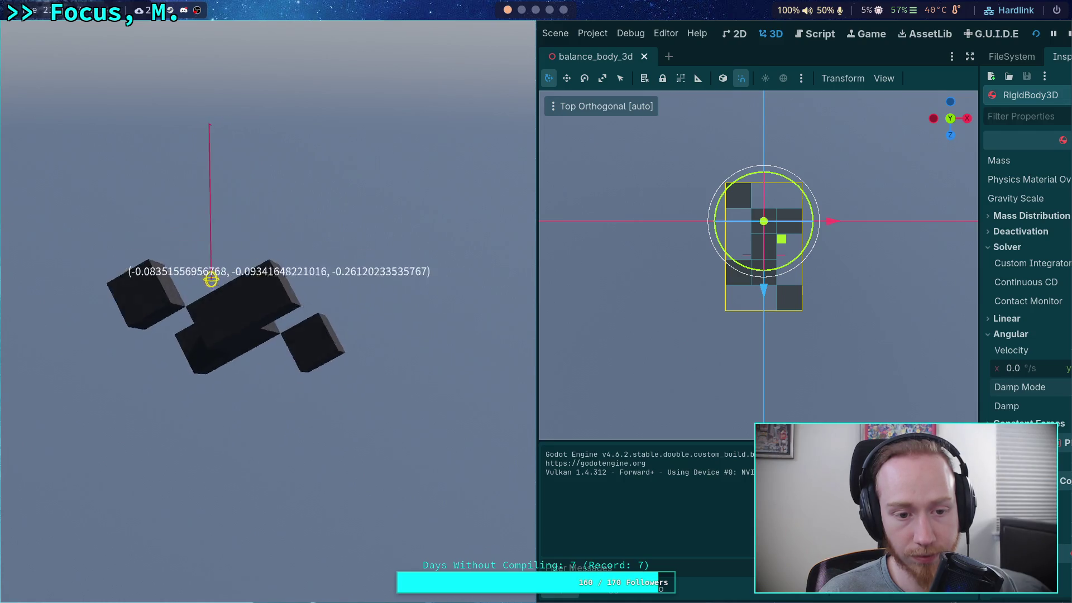
click(1068, 36)
Raise ForcePoint1 along Y and test-run the scene.
mouse_move(550, 283)
mouse_down()
mouse_move(340, 170)
mouse_move(306, 76)
mouse_up()
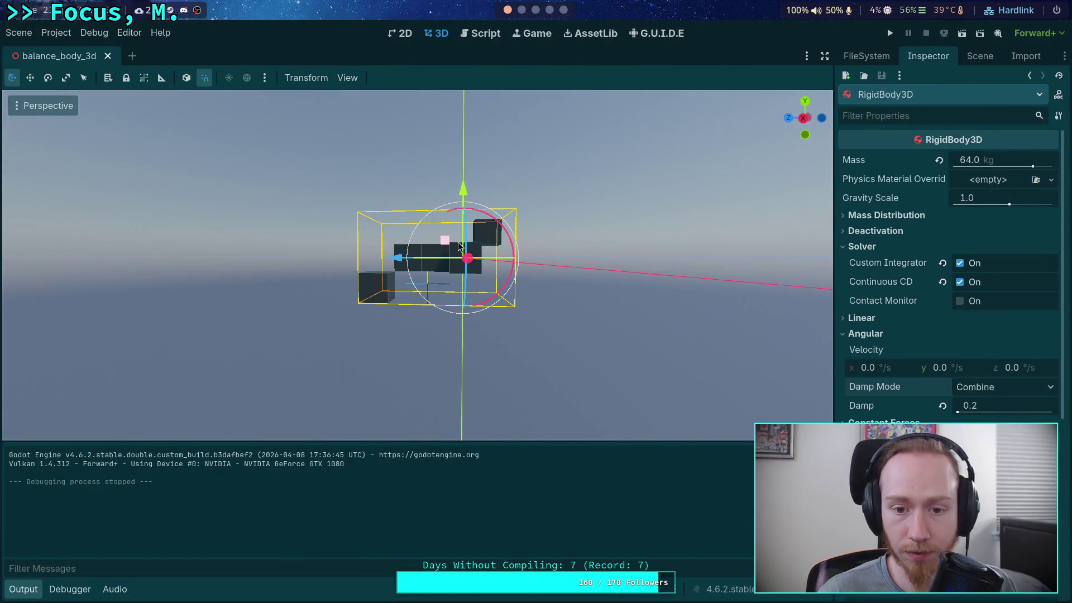
click(431, 290)
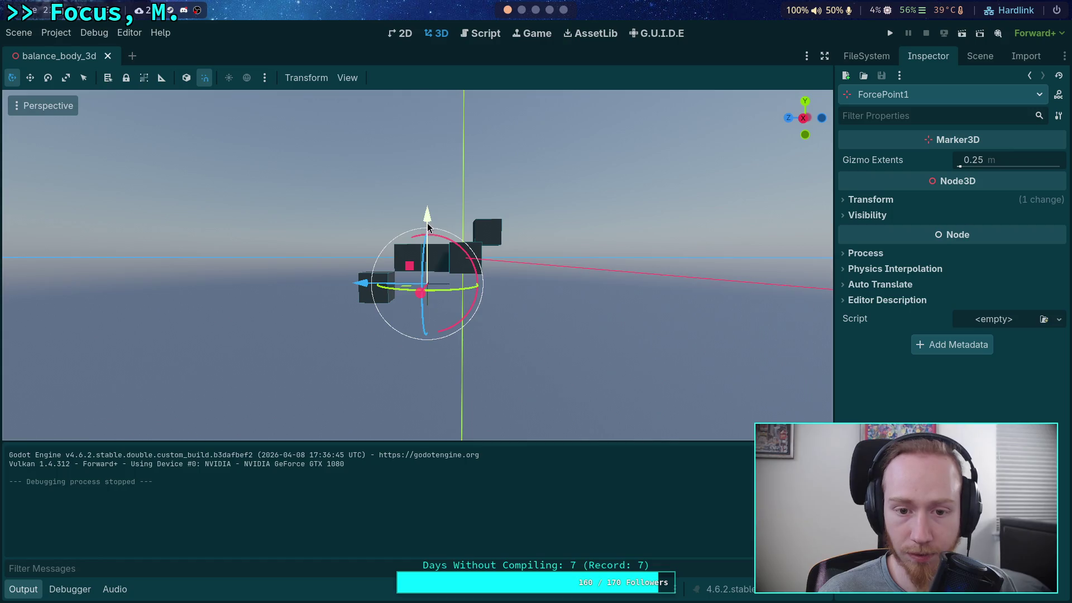
drag(427, 228, 428, 196)
click(891, 36)
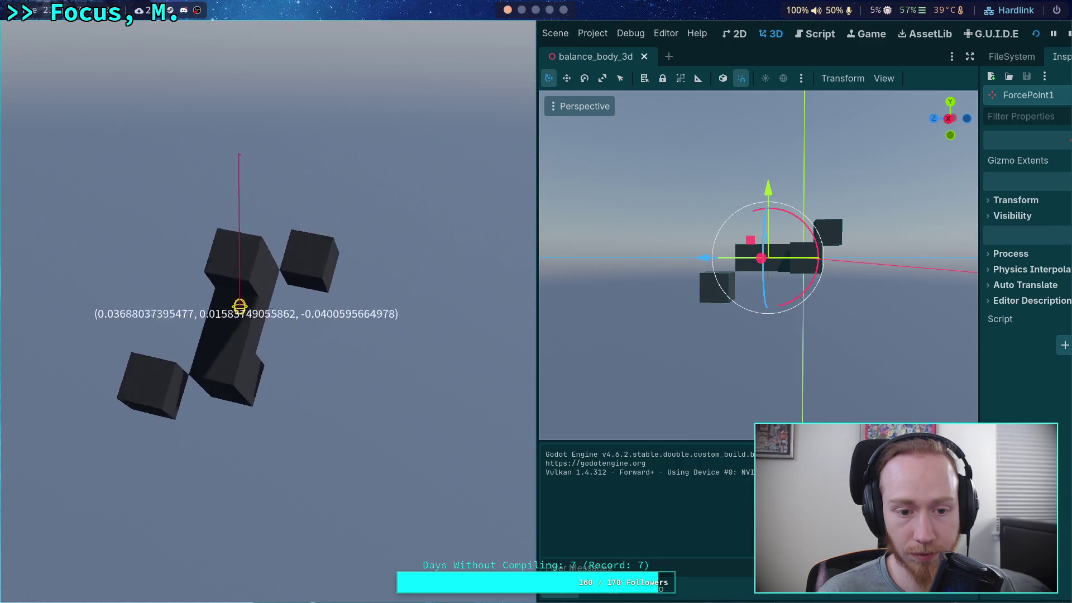
click(1068, 35)
Shift ForcePoint1 along Z, test-run, then duplicate it into ForcePoint2.
drag(367, 260, 376, 264)
key(F6)
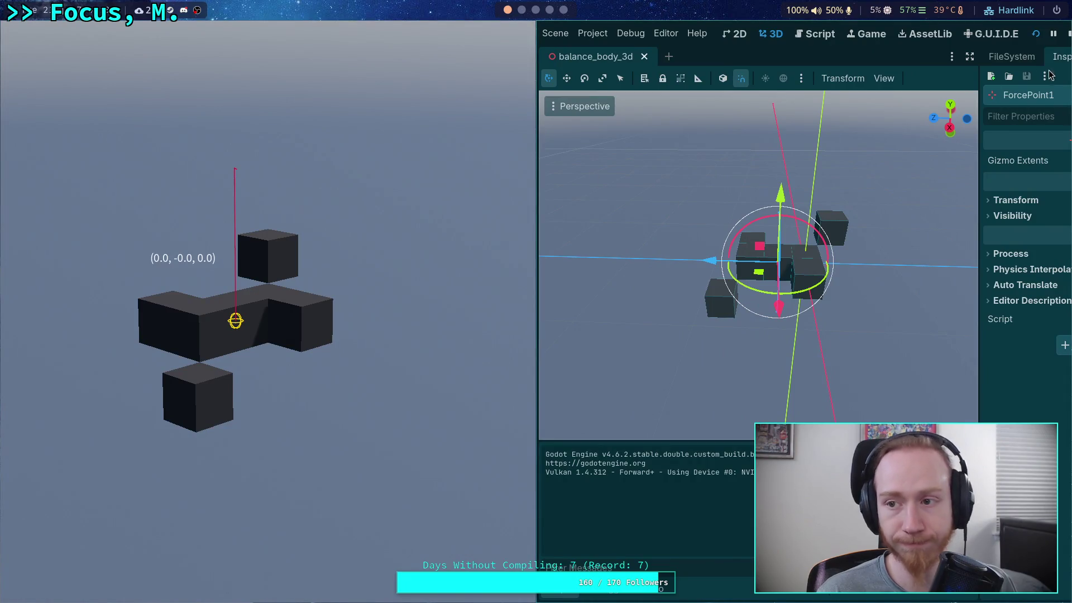
click(1068, 35)
click(991, 54)
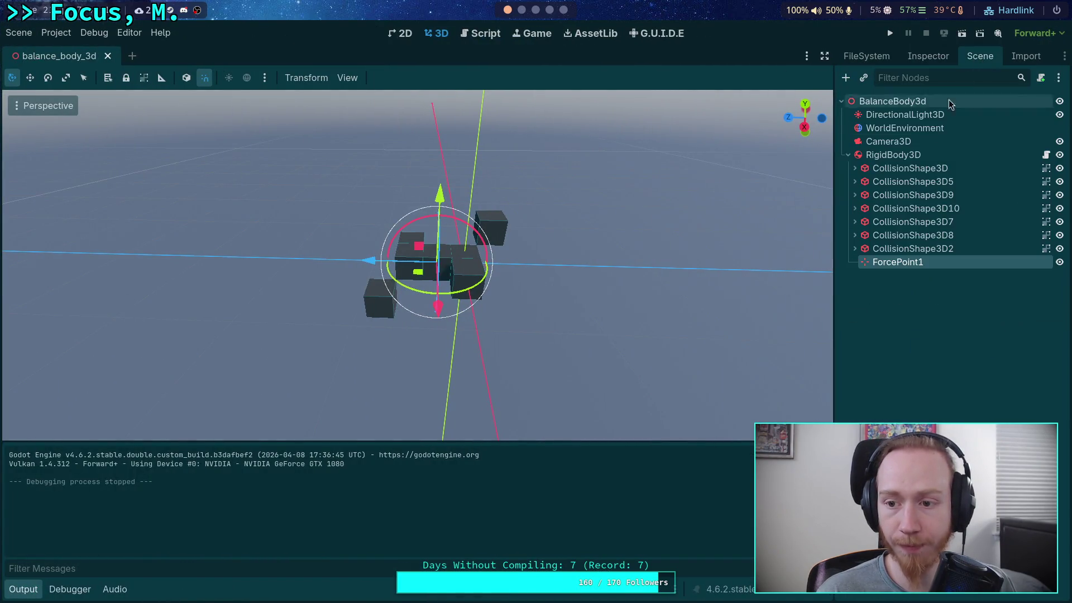
key(ctrl+d)
Position ForcePoint2 on the opposite side of the block from ForcePoint1, test-running twice.
mouse_move(363, 266)
mouse_down()
mouse_move(315, 266)
mouse_move(399, 205)
mouse_move(491, 296)
mouse_move(656, 258)
mouse_up()
click(889, 35)
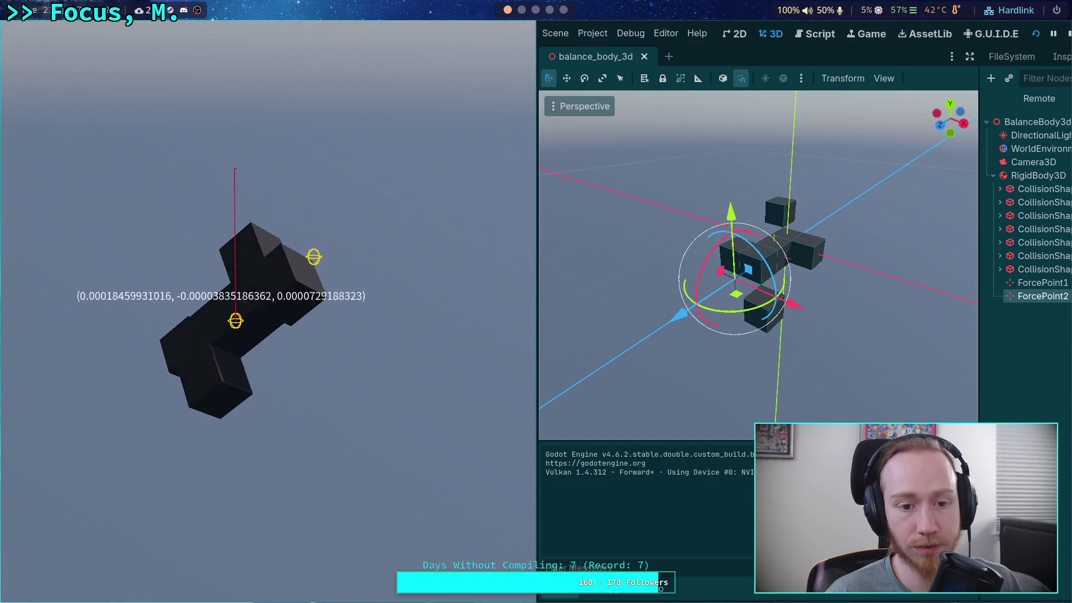
click(1066, 29)
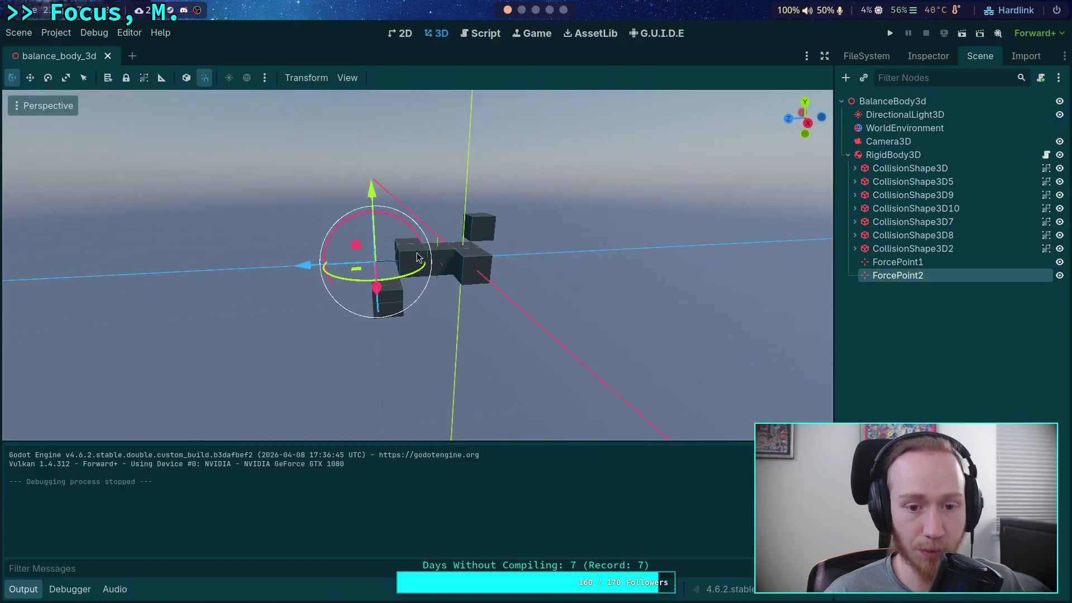
drag(309, 267, 406, 266)
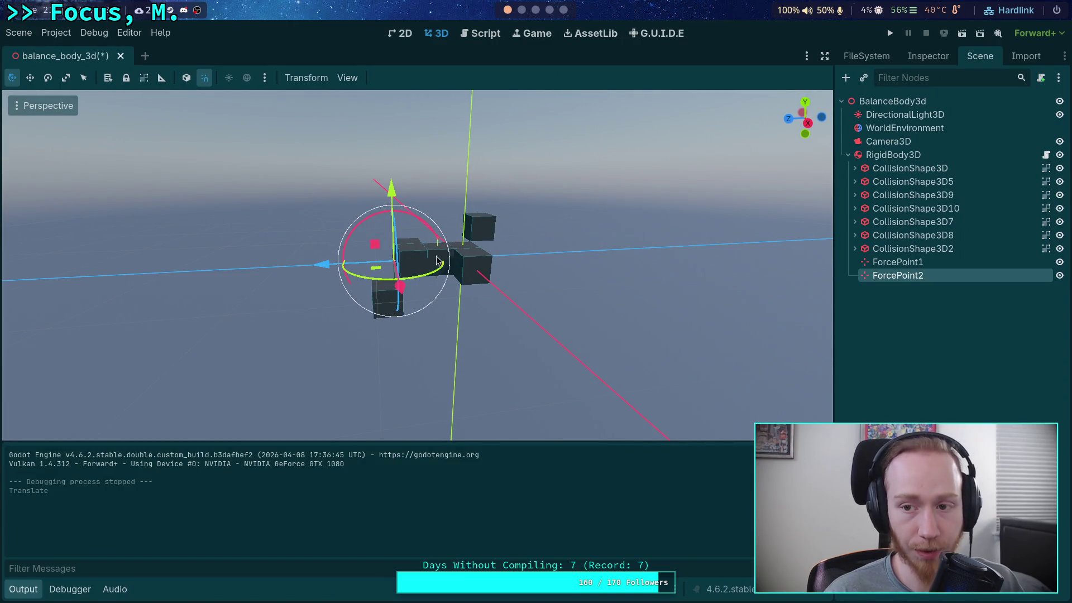
click(888, 35)
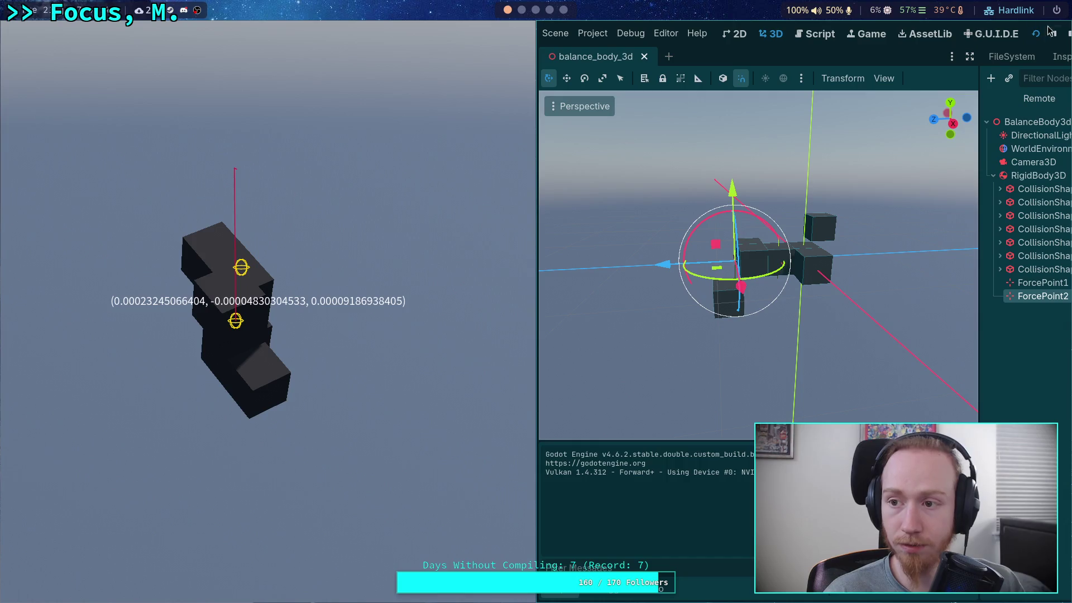
click(1064, 40)
key(KP_1)
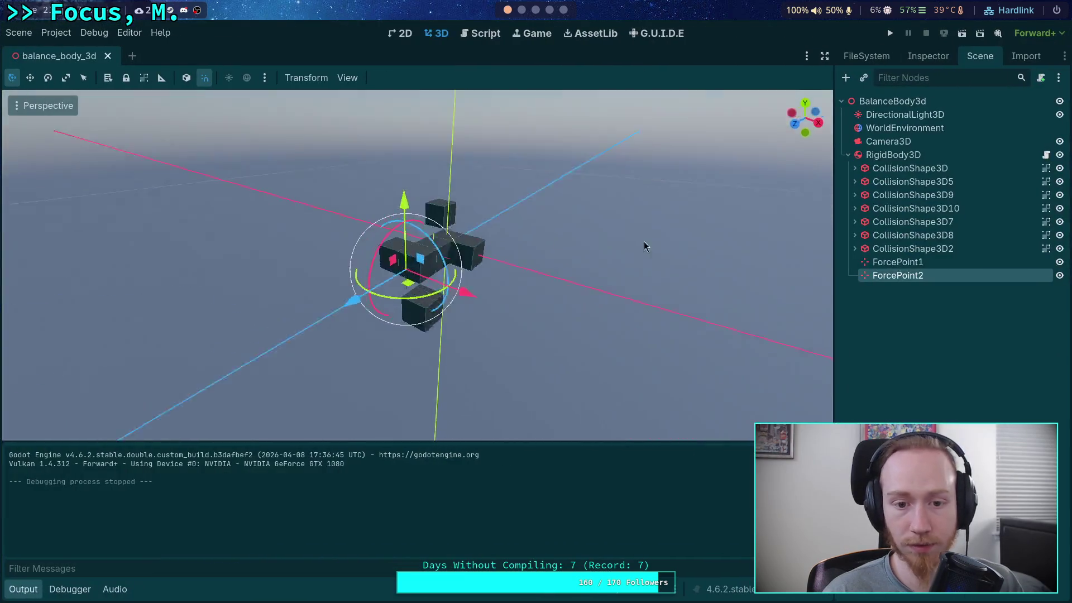
Duplicate ForcePoint2 into ForcePoint3, slide it along the Z axis, and test-run it.
mouse_move(661, 186)
mouse_down()
mouse_move(512, 204)
mouse_move(517, 253)
mouse_move(538, 266)
mouse_up()
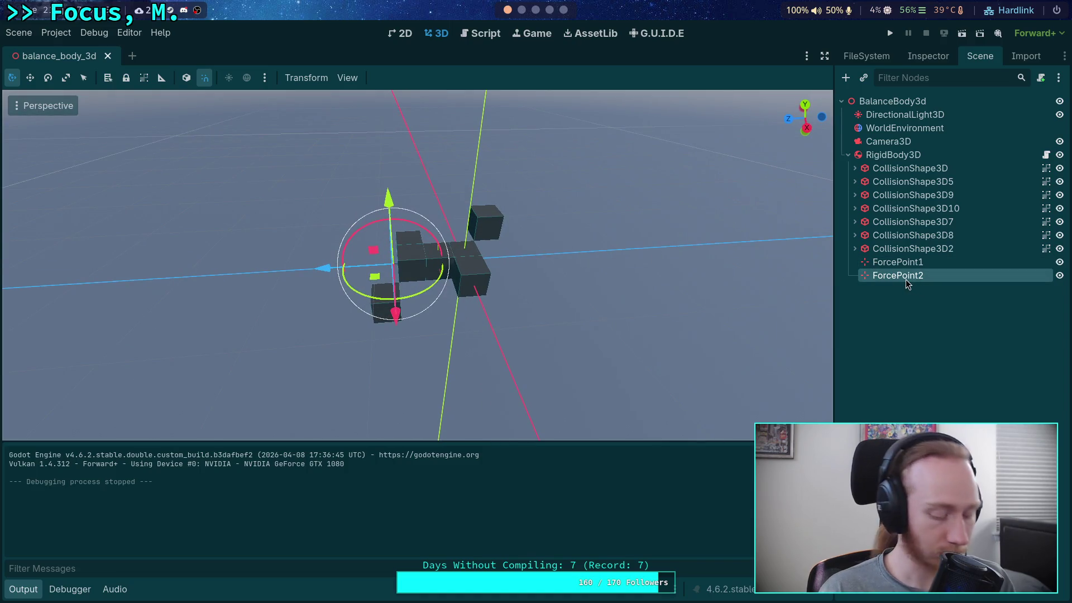
key(ctrl+d)
mouse_move(337, 263)
mouse_down()
mouse_move(512, 246)
mouse_move(516, 229)
mouse_move(482, 217)
mouse_up()
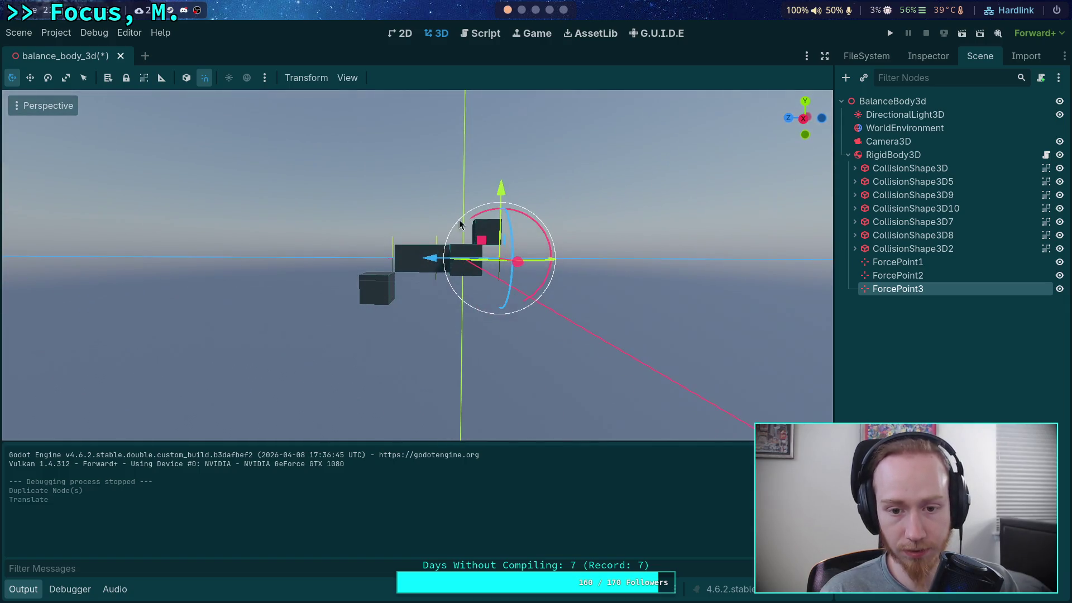
drag(432, 262, 424, 261)
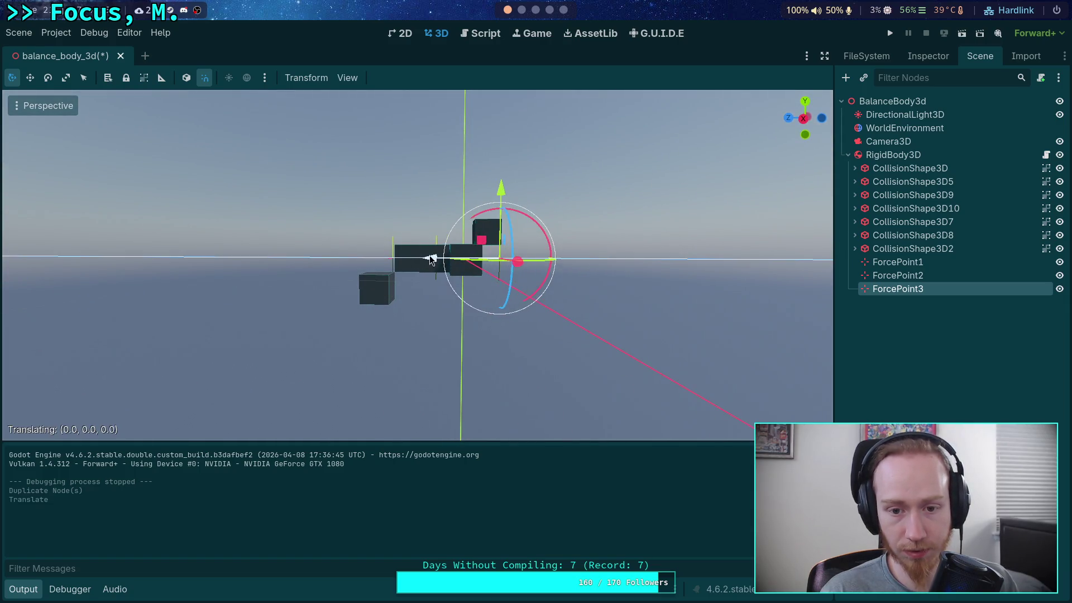
click(889, 34)
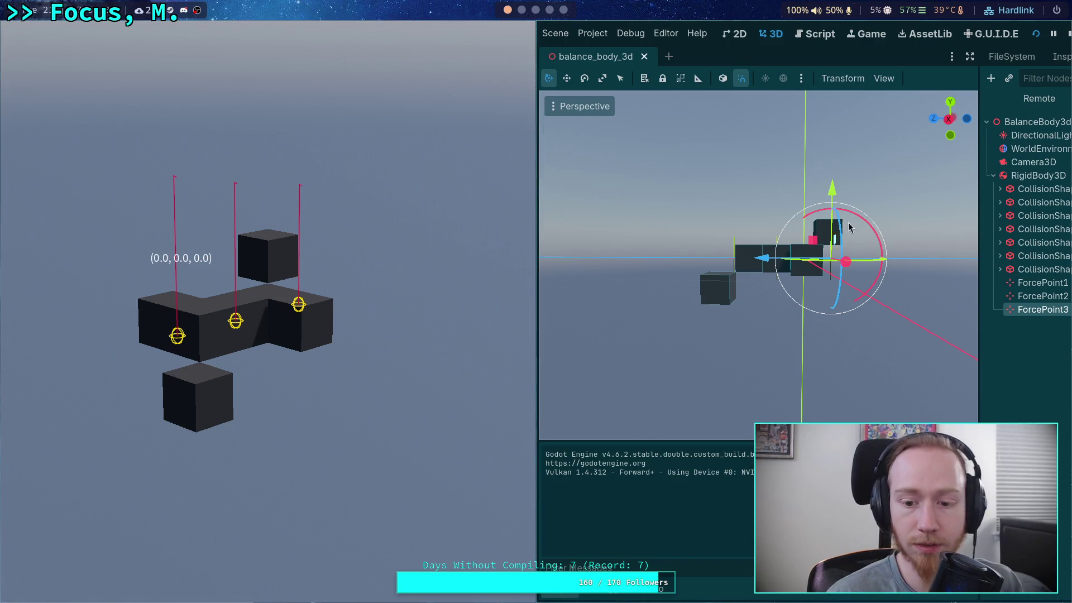
click(1068, 34)
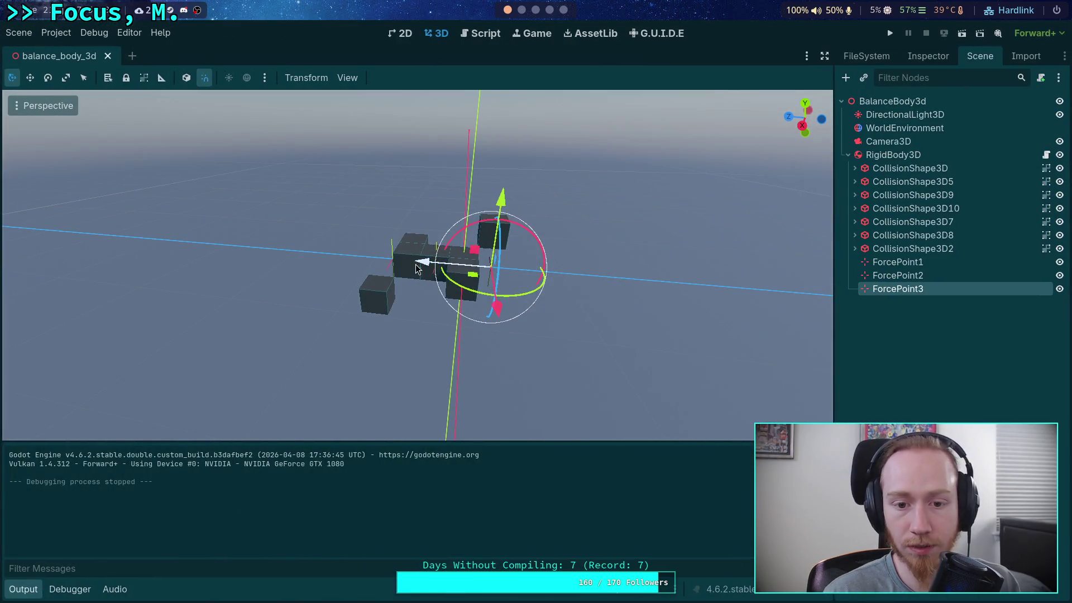
Try ForcePoint3 farther out and then back toward the cubes, test-running each position.
drag(394, 258, 688, 281)
click(890, 34)
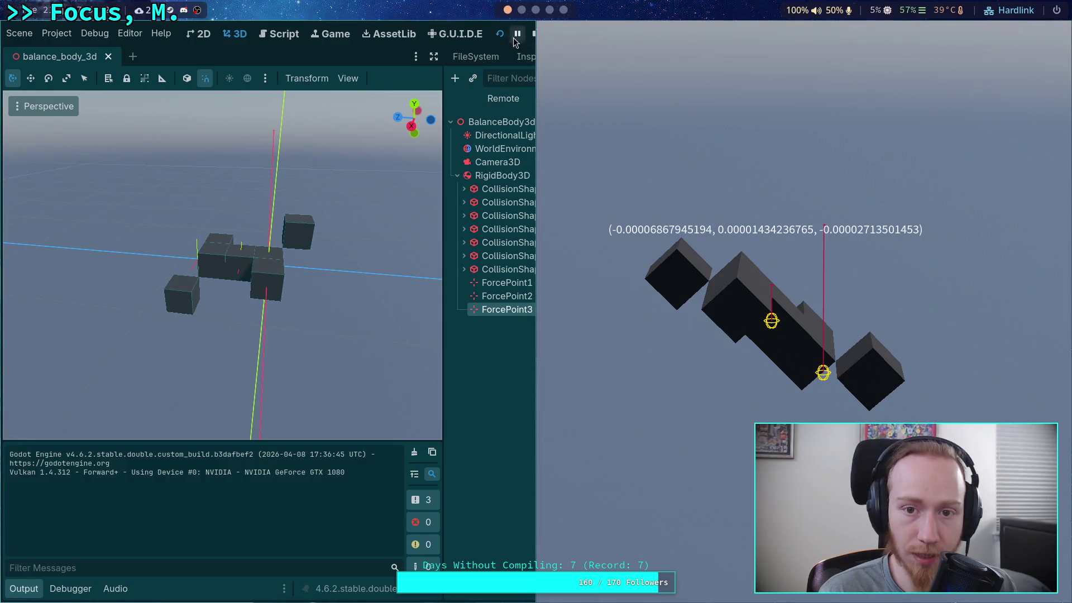
click(531, 34)
drag(701, 286, 522, 279)
click(888, 33)
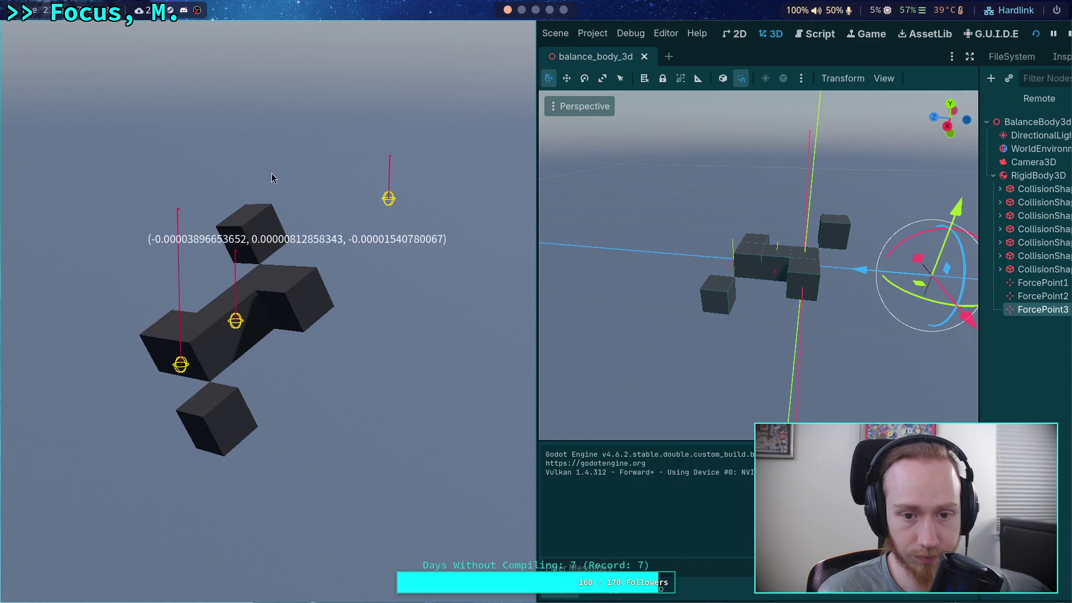
key(F8)
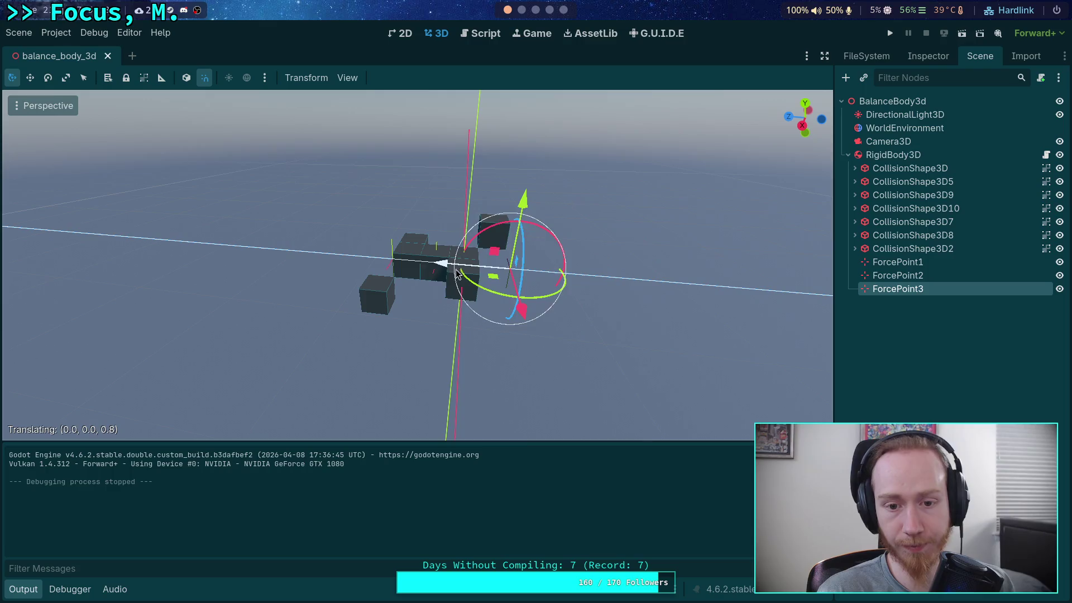
Commit ForcePoint3's position, move ForcePoint1 along Z, and view the block from above.
click(457, 273)
click(458, 177)
mouse_move(458, 178)
mouse_down()
mouse_move(360, 139)
mouse_move(184, 136)
mouse_up()
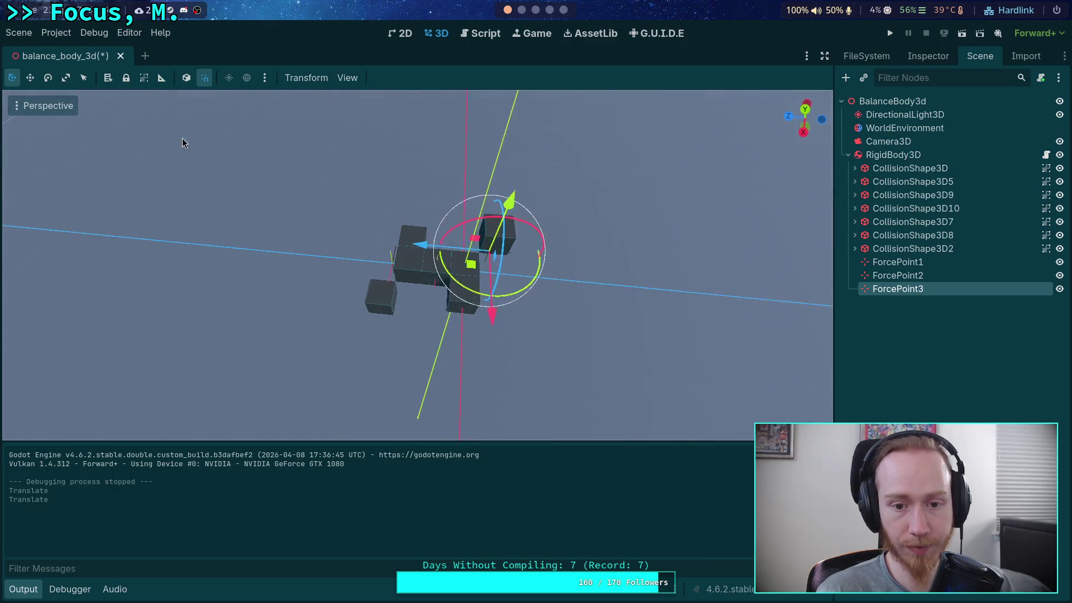
click(435, 289)
drag(388, 268, 433, 273)
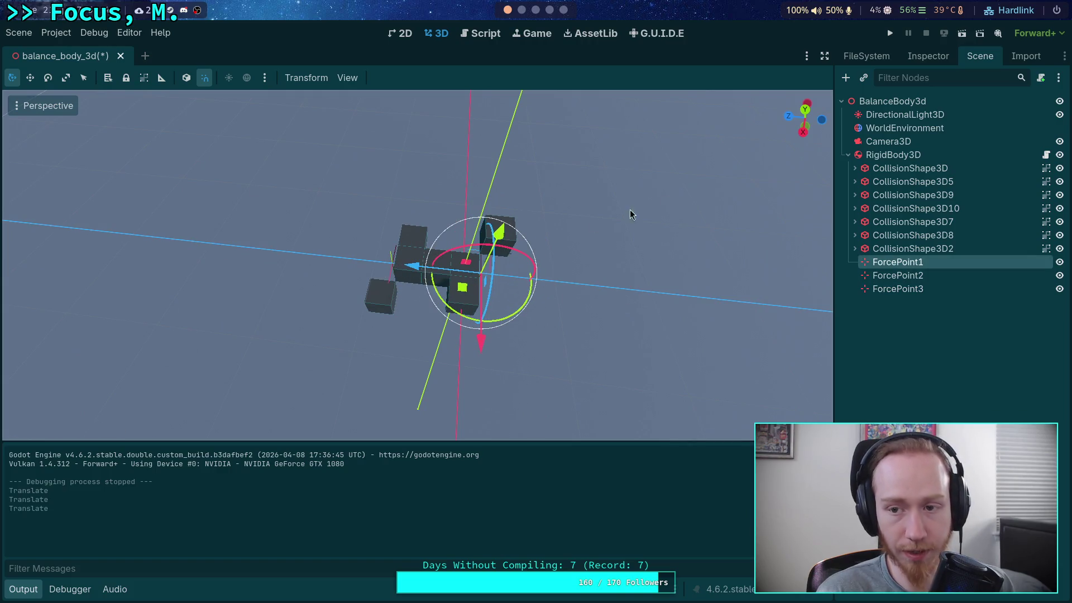
click(808, 114)
scroll(440, 221, up, 5)
mouse_move(618, 284)
mouse_down()
mouse_move(426, 156)
mouse_move(554, 342)
mouse_up()
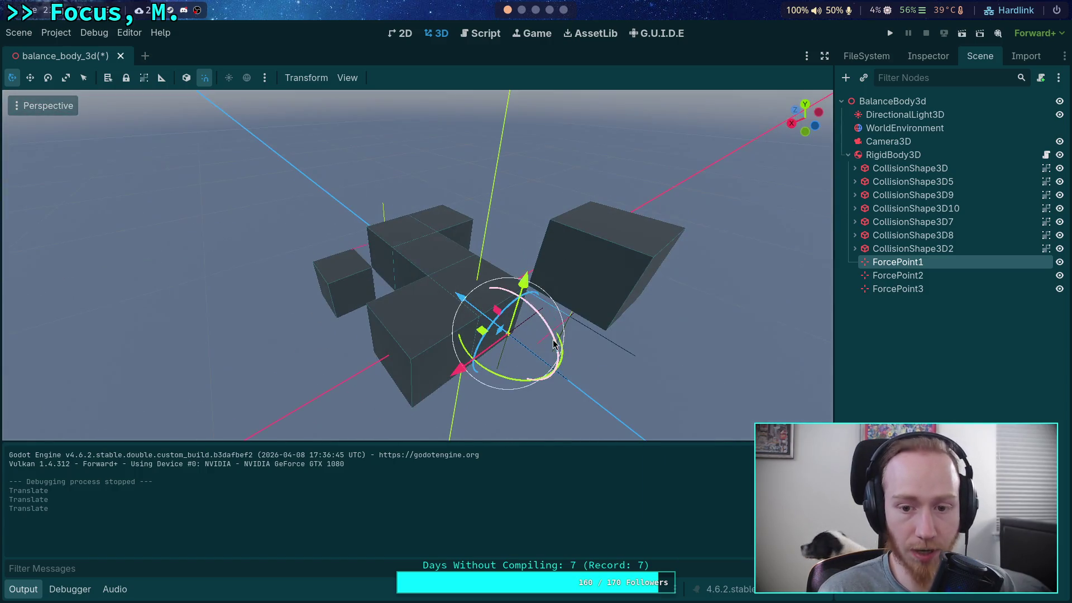
Move ForcePoint3 to a new spot, test-running the scene before and after.
click(581, 321)
click(585, 260)
drag(585, 260, 678, 183)
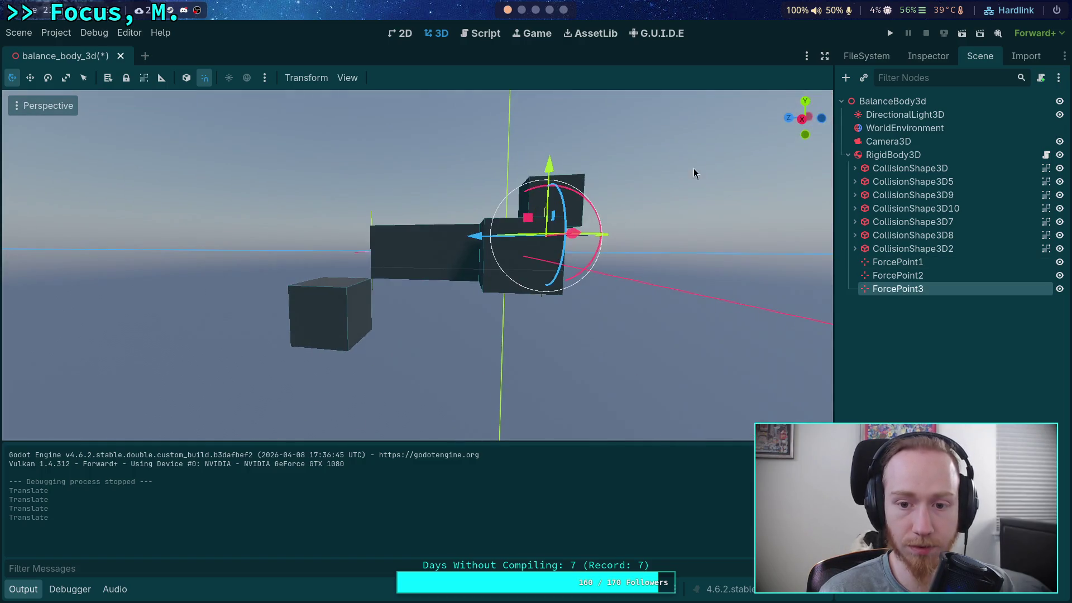
click(891, 34)
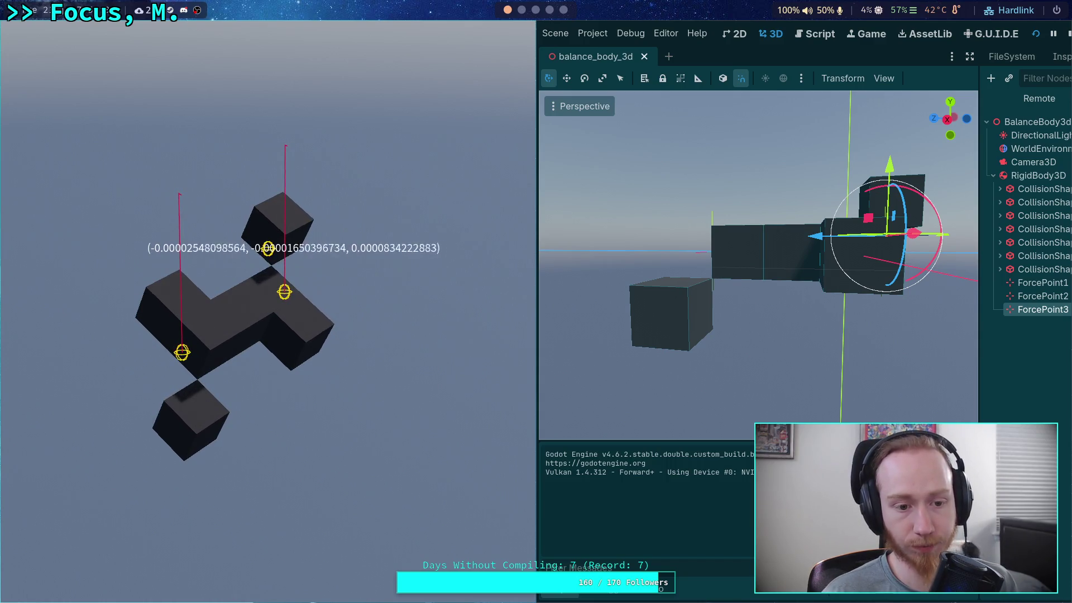
click(1067, 36)
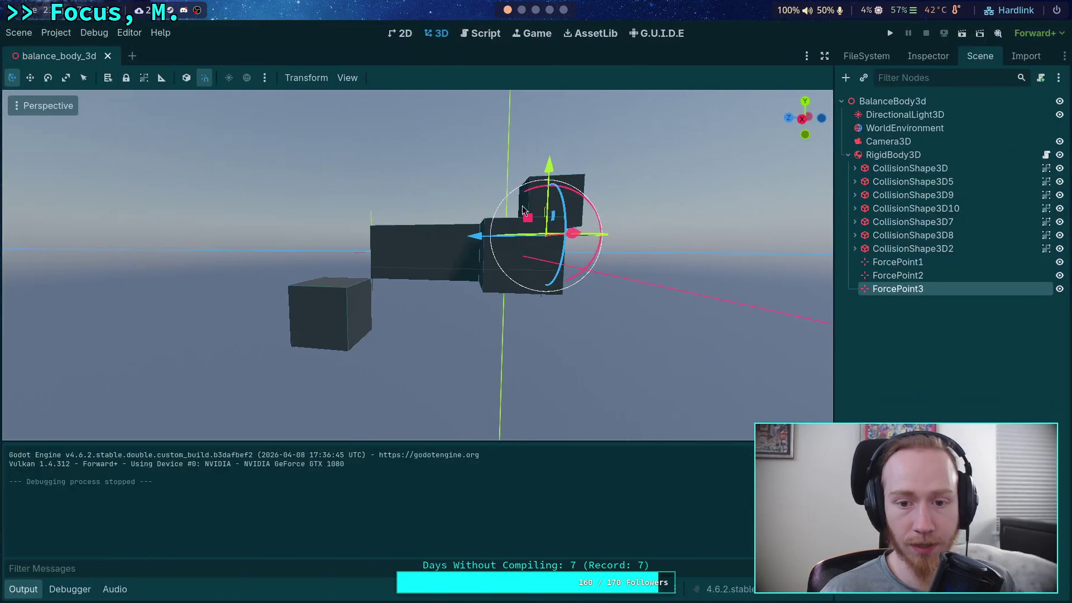
mouse_move(484, 169)
mouse_down()
mouse_move(371, 239)
mouse_move(389, 227)
mouse_up()
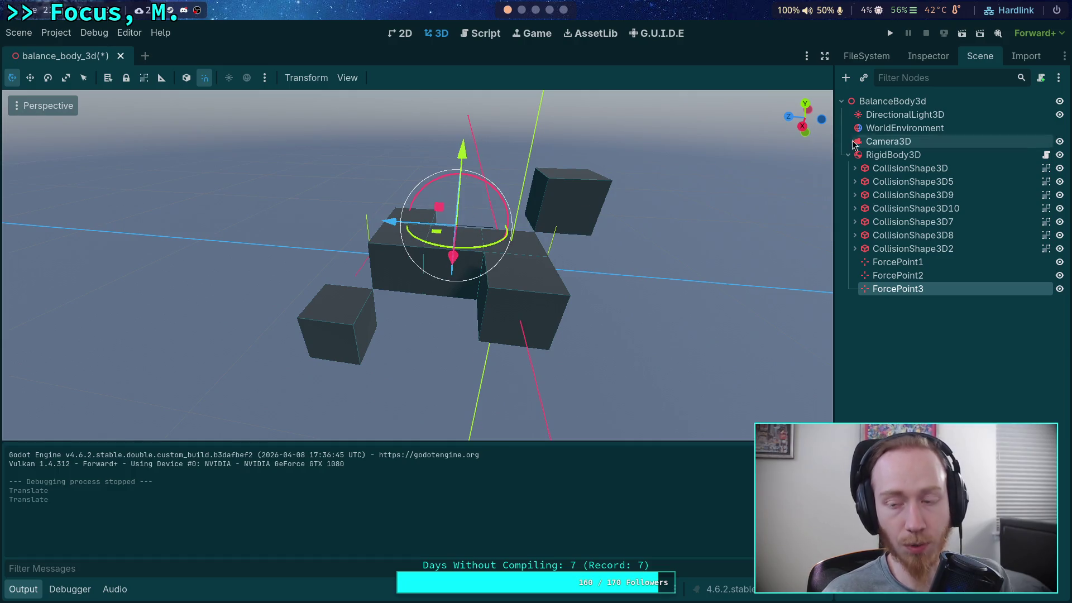
click(890, 33)
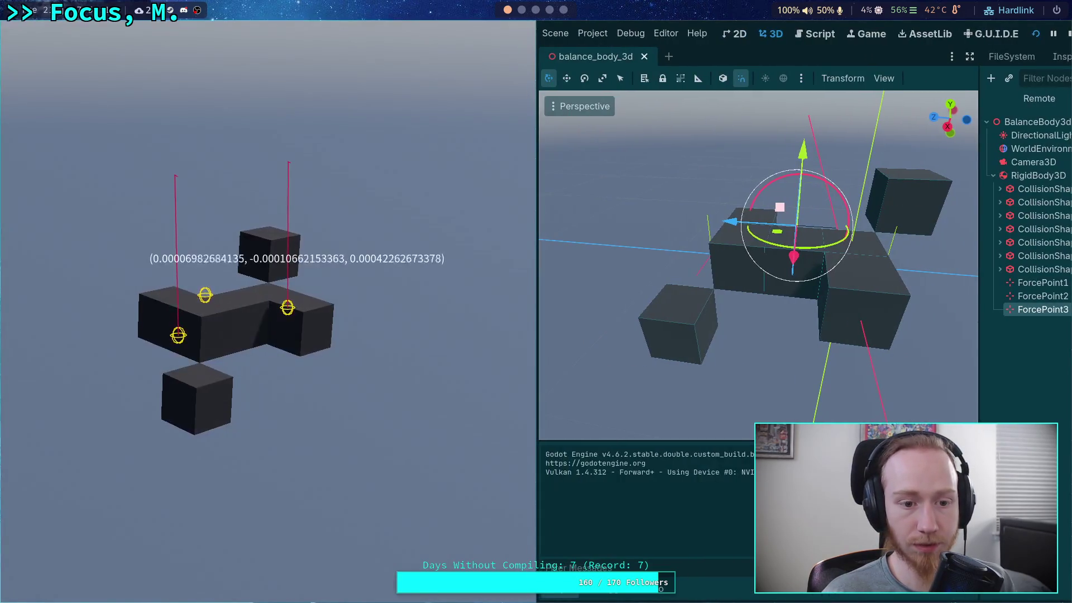
key(F8)
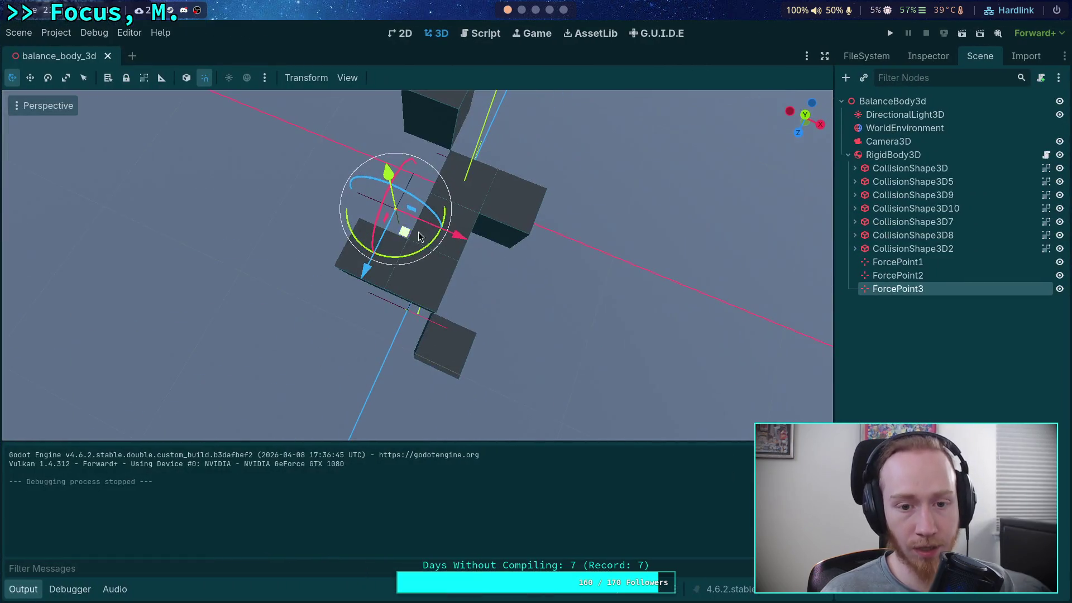
Nudge ForcePoint3 along X and Y, rerunning until the block holds level at (0.0, 0.0, 0.0).
mouse_move(505, 253)
mouse_down()
mouse_move(520, 257)
mouse_move(509, 257)
mouse_up()
key(F5)
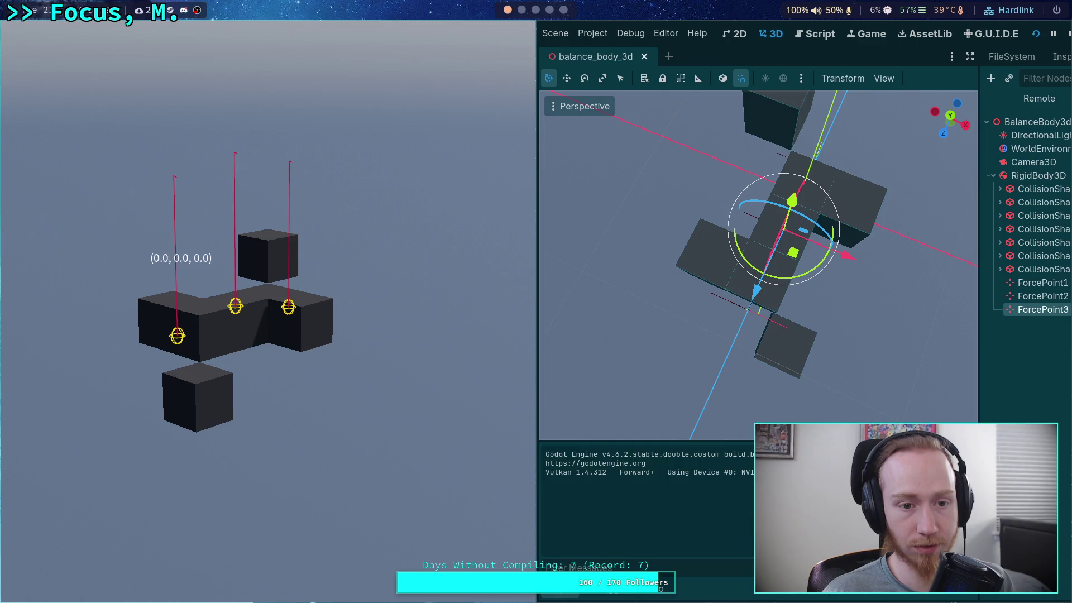
mouse_move(779, 334)
mouse_down()
mouse_move(723, 210)
mouse_move(630, 221)
mouse_up()
drag(753, 177, 742, 185)
drag(665, 256, 737, 260)
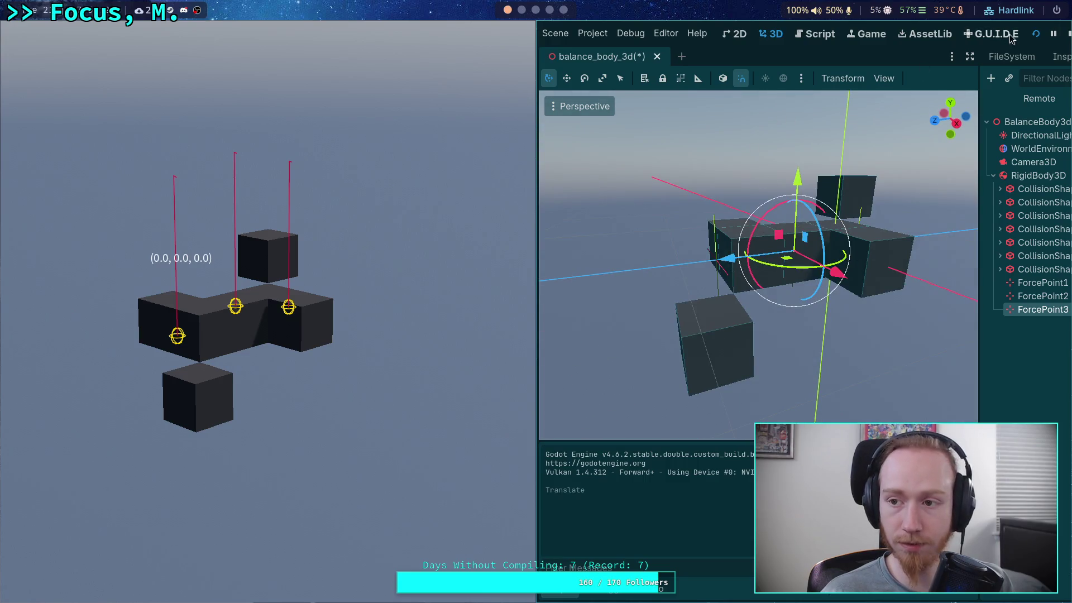
click(1067, 34)
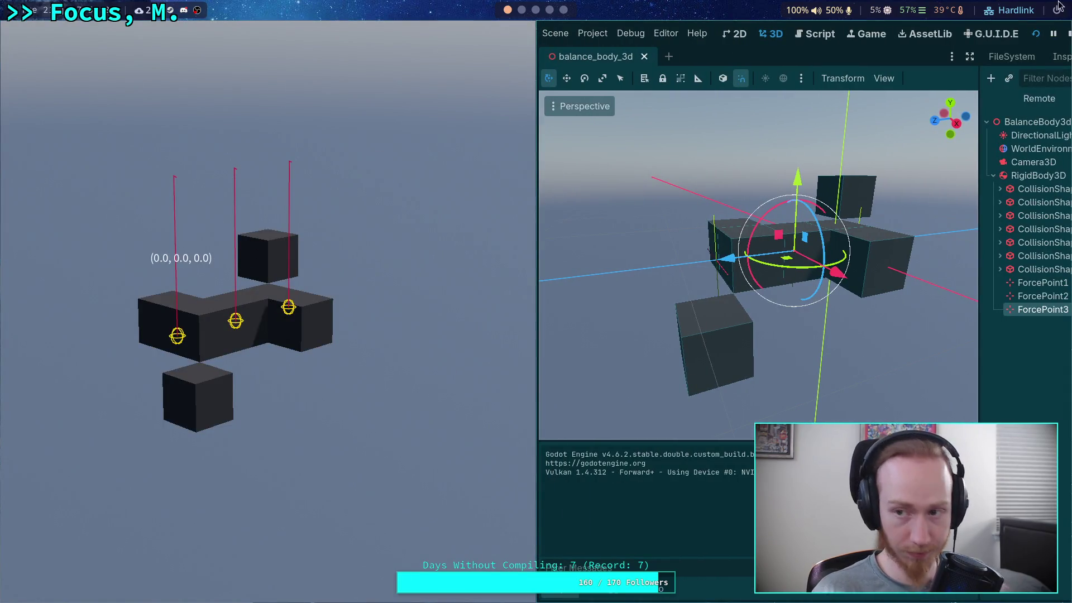
click(1068, 33)
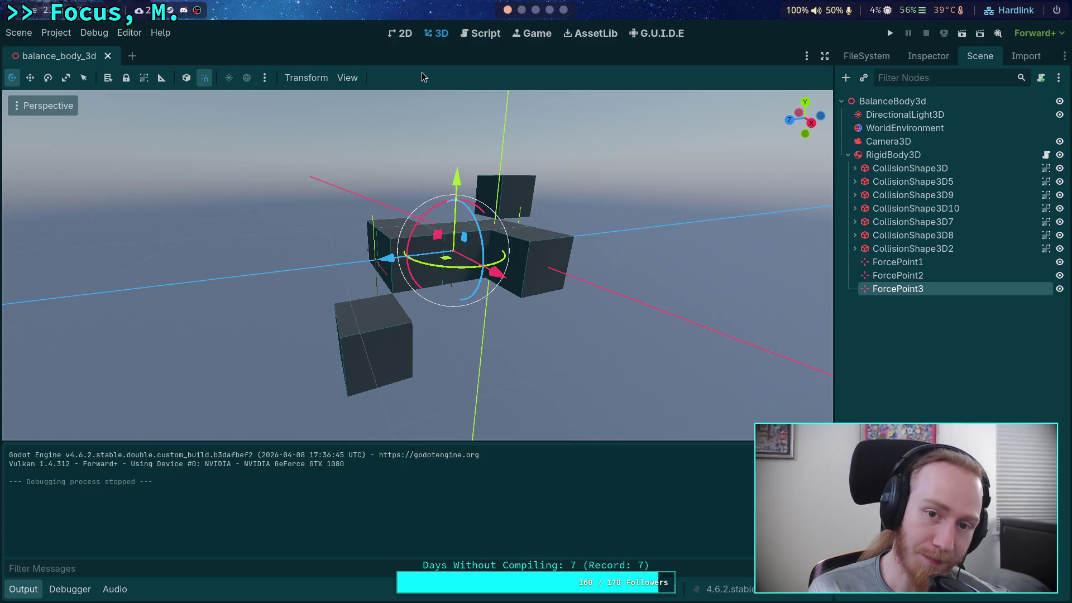
click(480, 35)
Read through _calculate_forces in balance_body_3d.gd, then run and stop the level-block test.
click(21, 591)
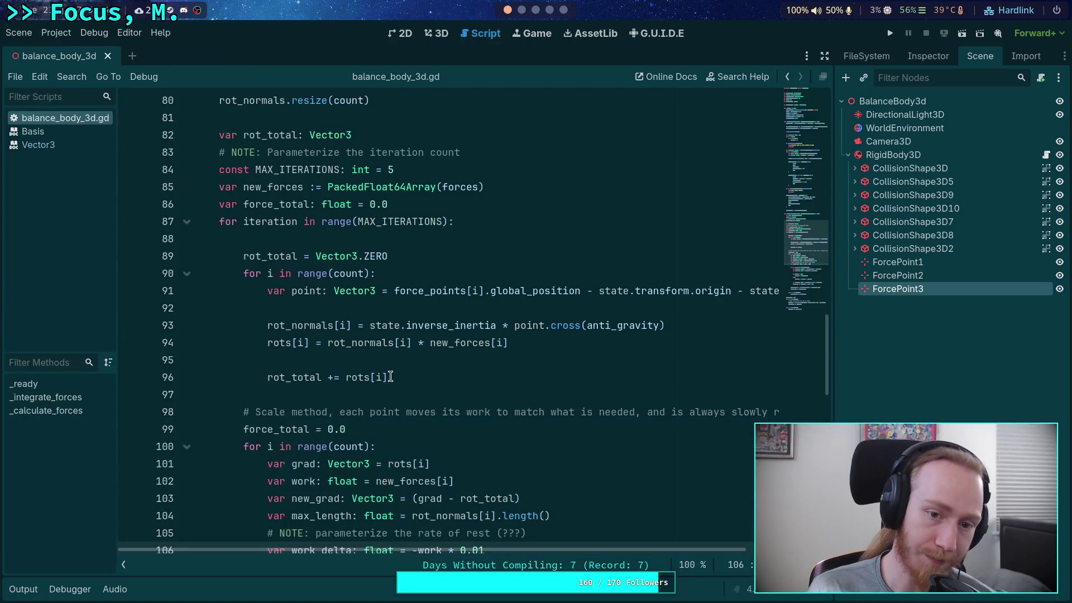
scroll(346, 383, up, 4)
mouse_move(350, 384)
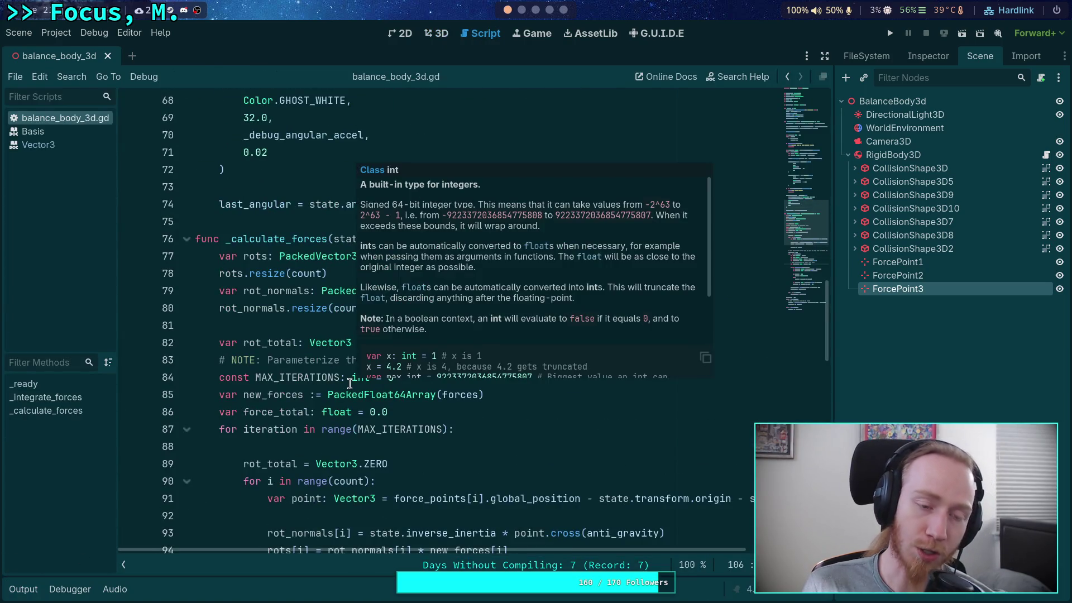
click(332, 326)
scroll(347, 332, down, 11)
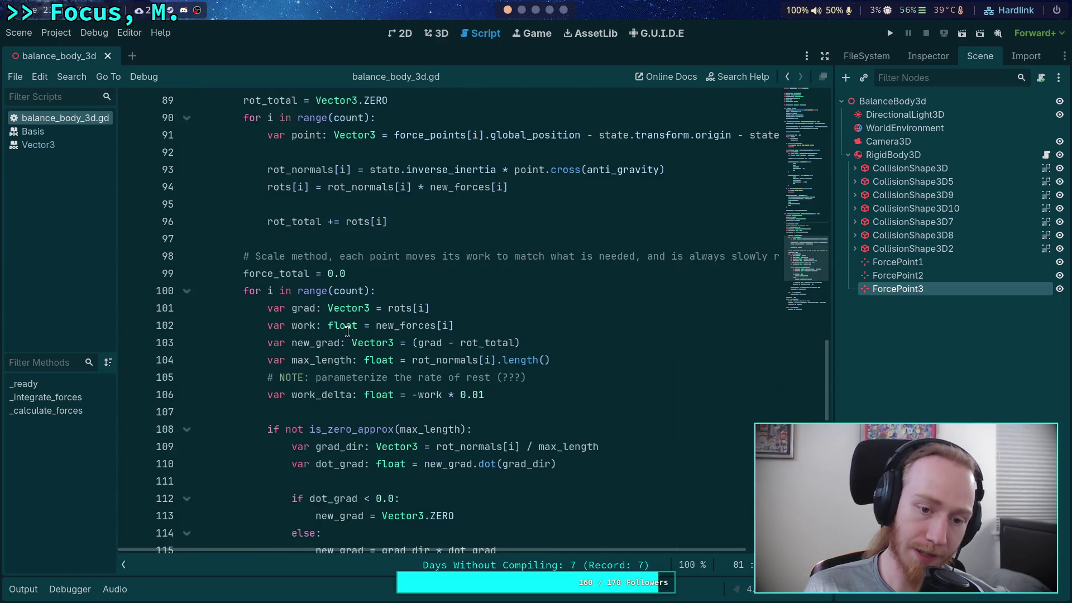
scroll(347, 332, down, 2)
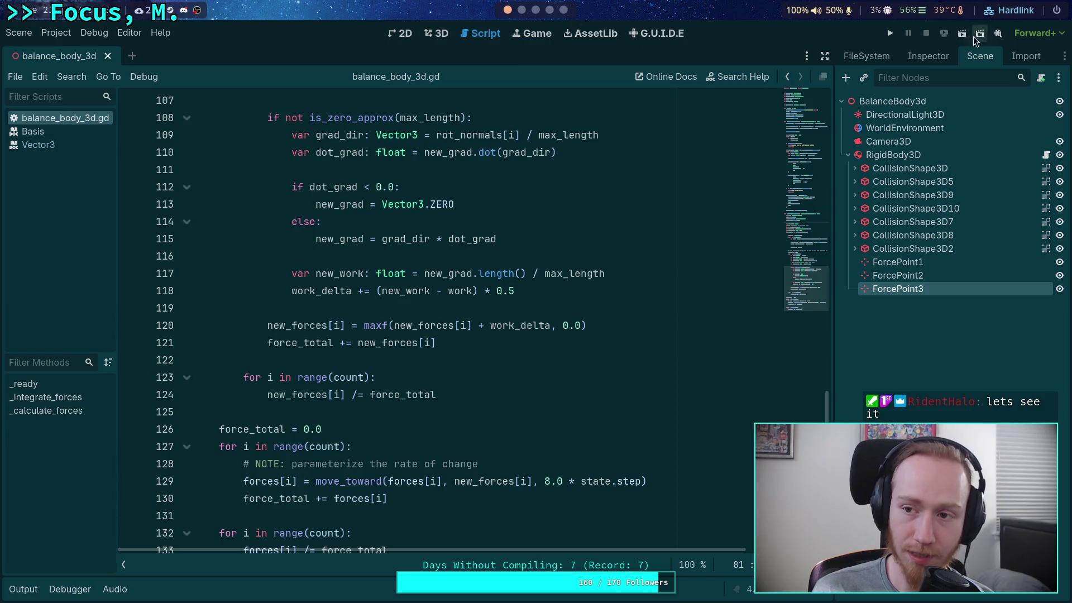
click(891, 35)
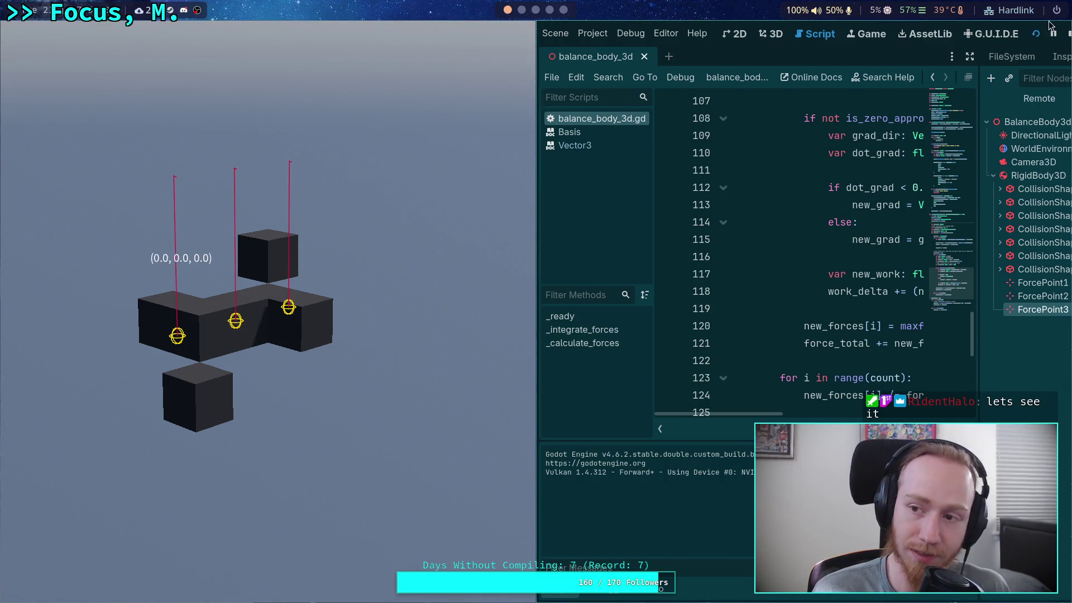
click(1068, 34)
click(431, 35)
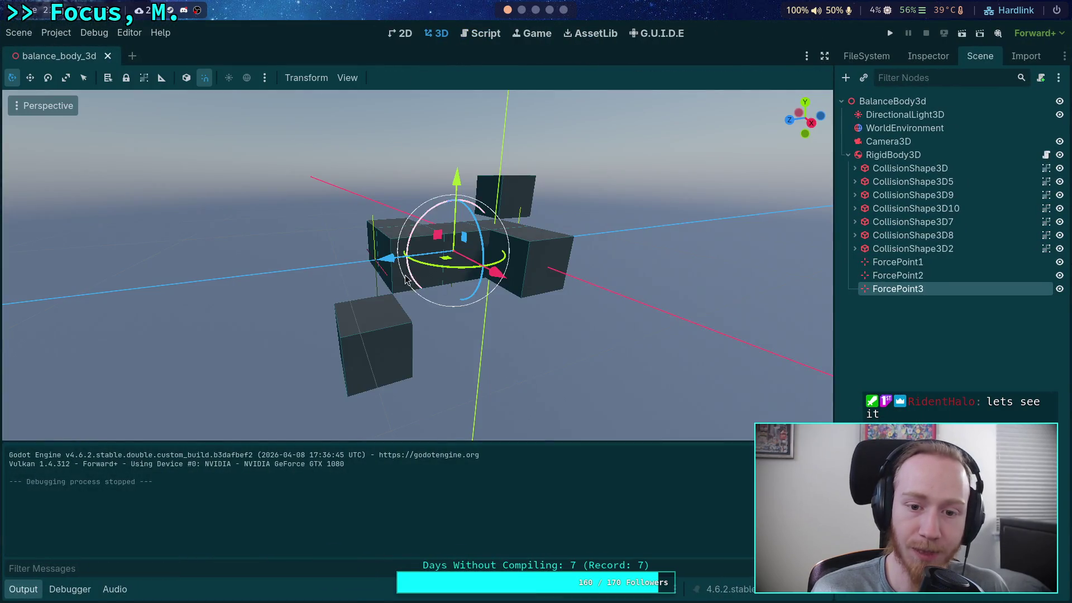
Move ForcePoint3 left along X and test the balance.
drag(500, 228, 356, 231)
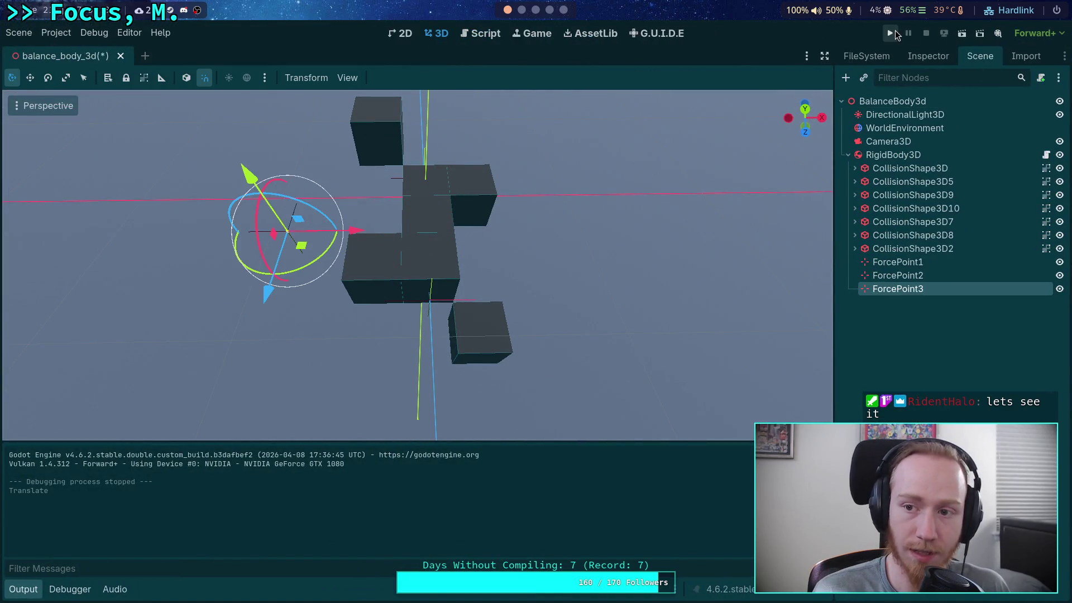
click(891, 35)
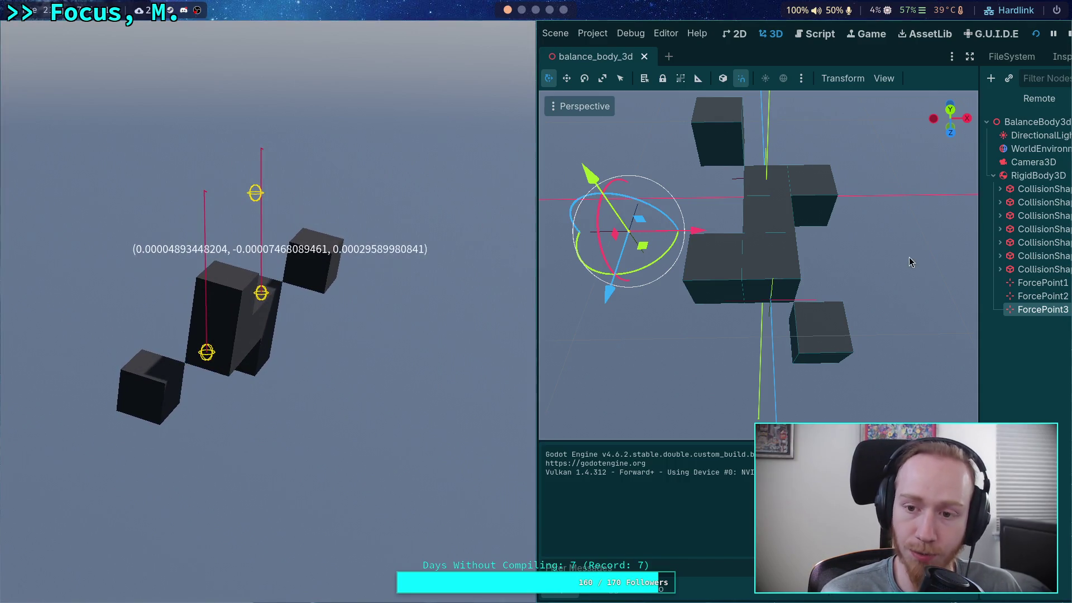
click(1069, 34)
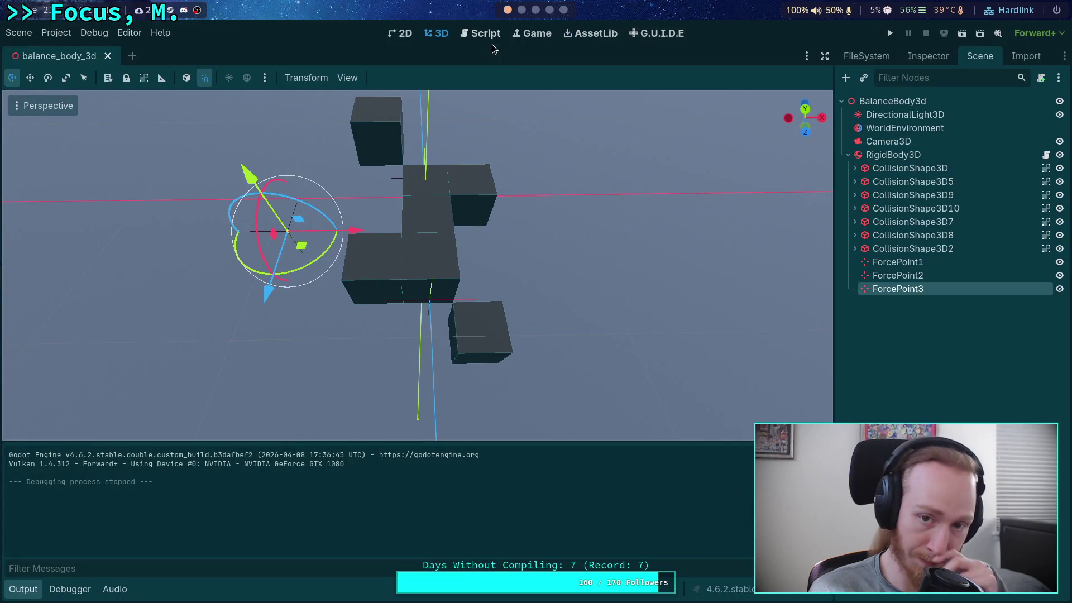
Shift ForcePoint2 by (0.3, 0.0, 0.2) and rerun, getting a near-zero readout.
drag(461, 234, 450, 250)
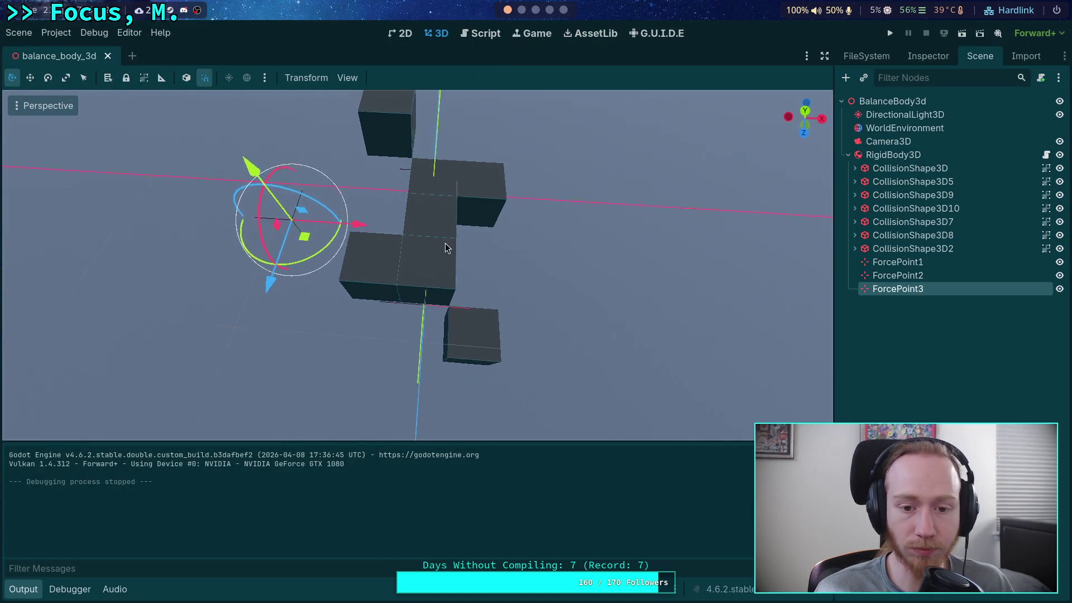
click(426, 304)
mouse_move(426, 305)
mouse_down()
mouse_move(391, 312)
mouse_move(354, 418)
mouse_up()
click(891, 34)
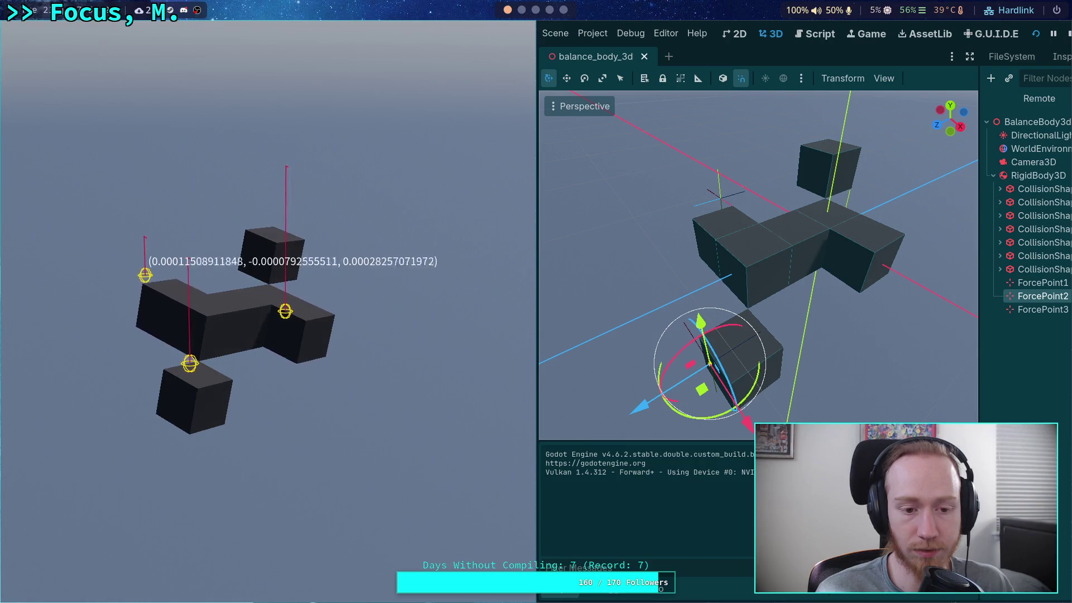
click(1066, 32)
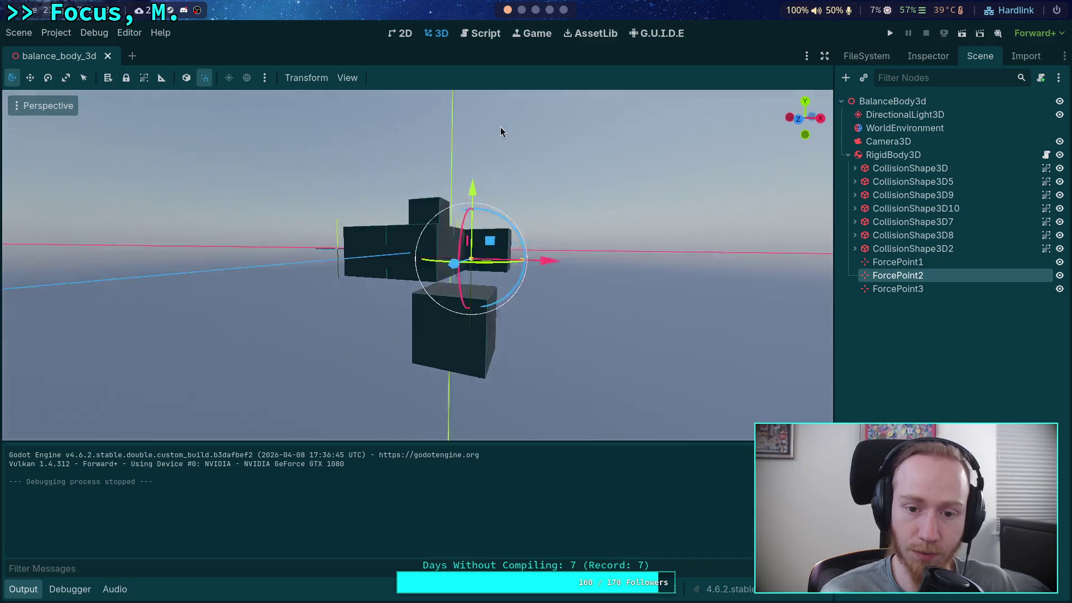
Reposition ForcePoint2 and lower it slightly along Y.
drag(502, 131, 350, 156)
mouse_move(208, 270)
mouse_down()
mouse_move(271, 282)
mouse_move(380, 223)
mouse_up()
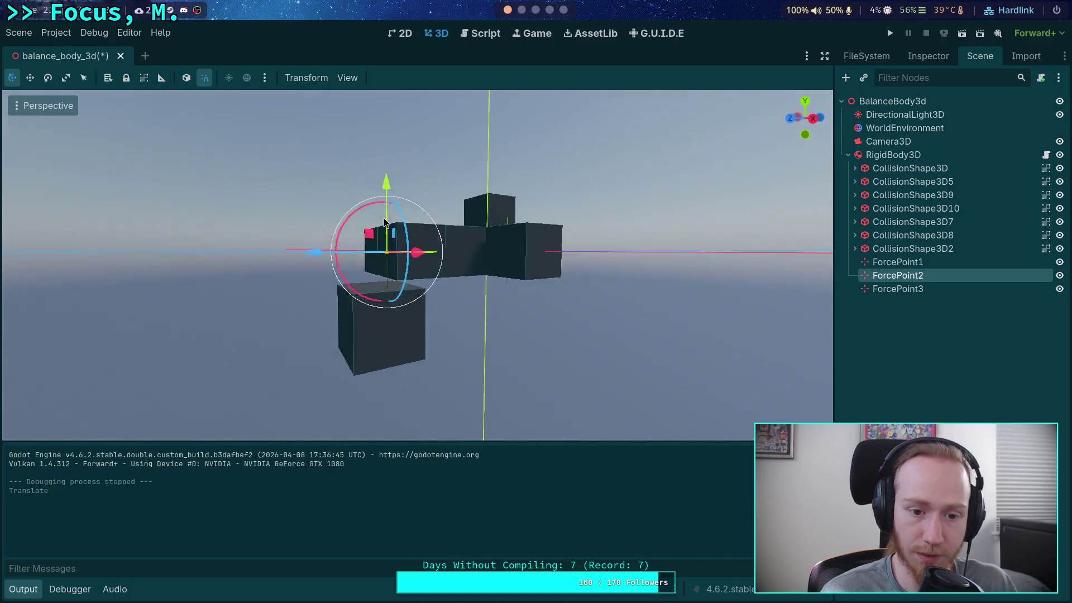
drag(551, 335, 559, 309)
mouse_move(380, 193)
mouse_down()
mouse_move(373, 243)
mouse_move(361, 220)
mouse_move(350, 242)
mouse_up()
mouse_move(350, 242)
mouse_down()
mouse_move(439, 249)
mouse_move(491, 341)
mouse_up()
Shift ForcePoint1 and ForcePoint3 slightly along X, then run the scene to hold the block at (0.0, 0.0, 0.0).
click(457, 282)
mouse_move(414, 369)
mouse_down()
mouse_move(410, 305)
mouse_move(581, 333)
mouse_move(472, 240)
mouse_move(582, 202)
mouse_move(579, 188)
mouse_up()
mouse_move(502, 168)
mouse_down()
mouse_move(457, 146)
mouse_move(412, 157)
mouse_move(529, 360)
mouse_up()
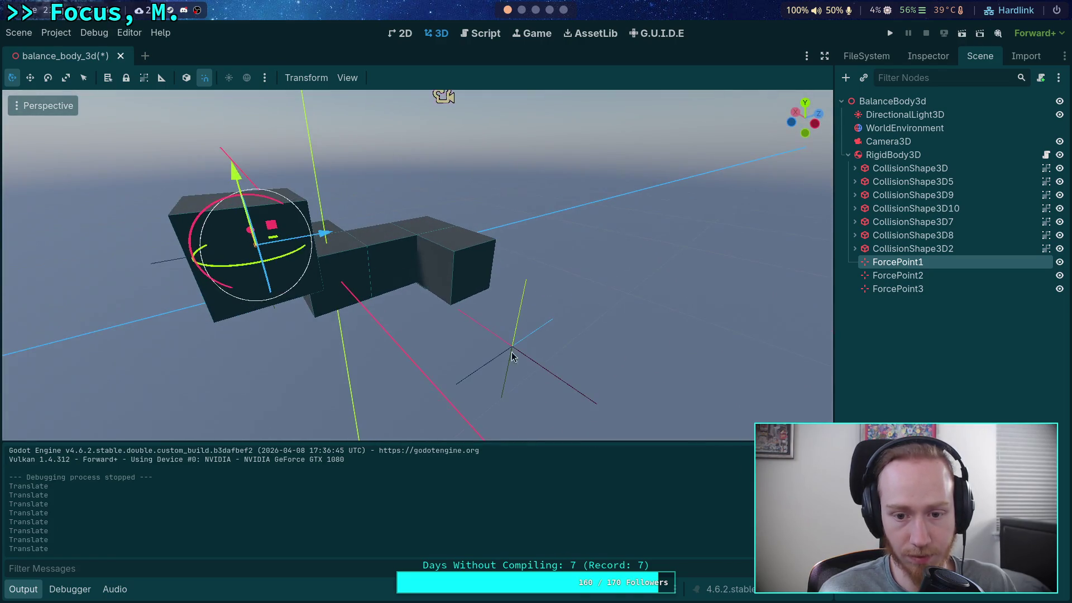
click(513, 349)
drag(330, 246, 336, 245)
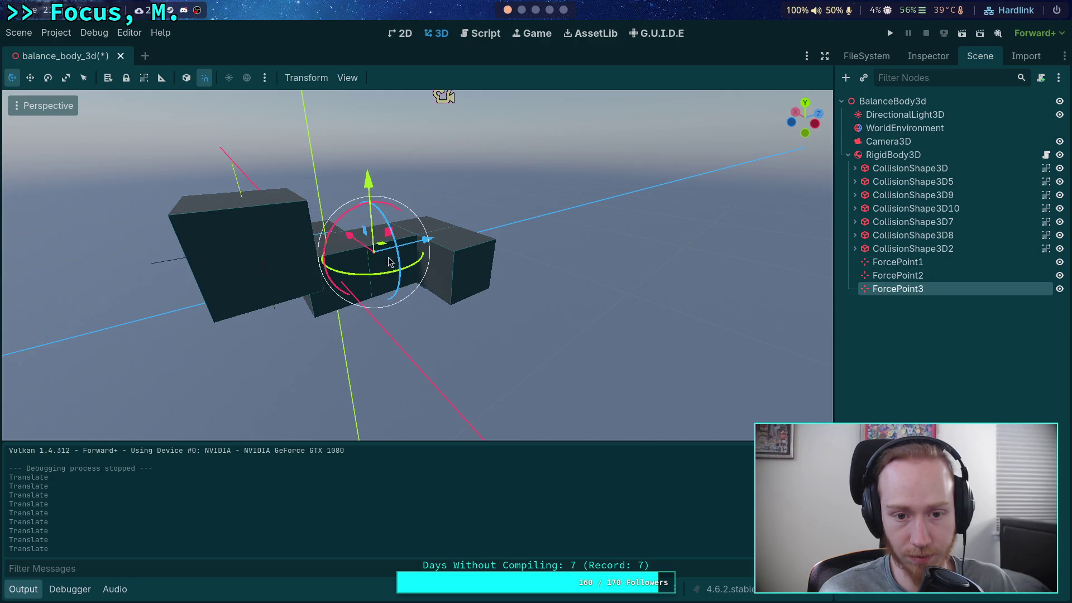
mouse_move(354, 288)
mouse_down()
mouse_move(514, 227)
mouse_move(628, 256)
mouse_move(675, 194)
mouse_up()
click(892, 33)
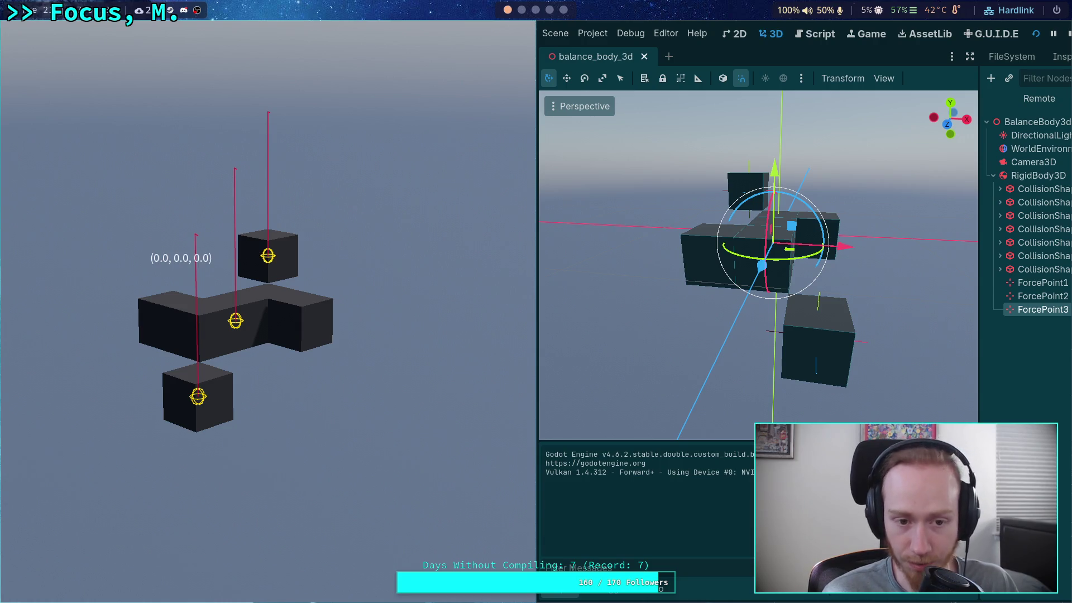
Duplicate ForcePoint3 into ForcePoint4 left on X, test-run four points, and cancel its deletion.
click(1069, 36)
mouse_move(592, 286)
mouse_down()
mouse_move(548, 276)
mouse_move(654, 297)
mouse_up()
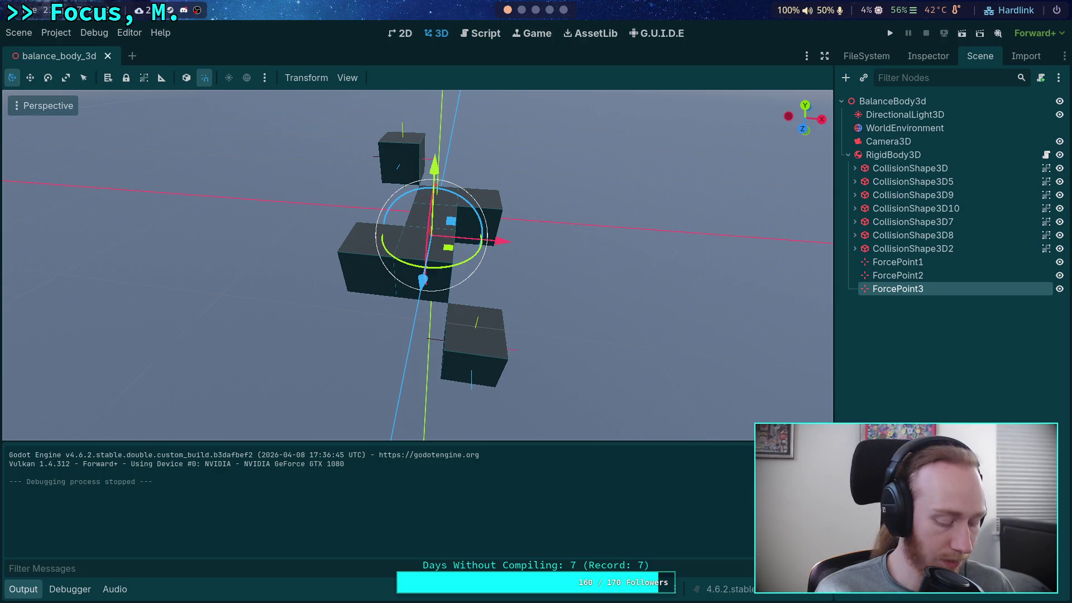
key(ctrl+d)
drag(499, 241, 423, 239)
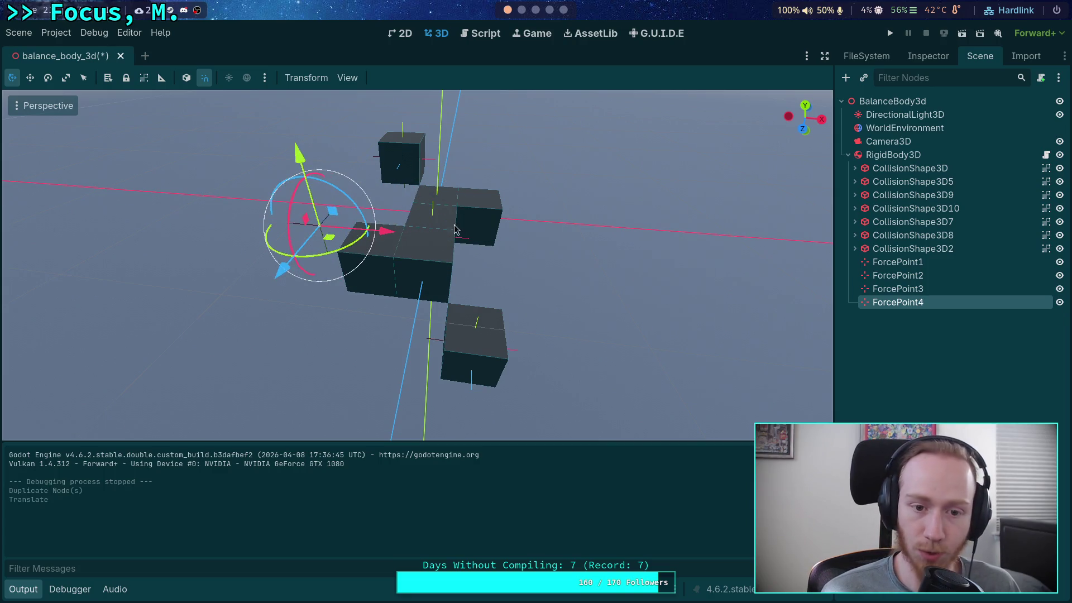
click(890, 34)
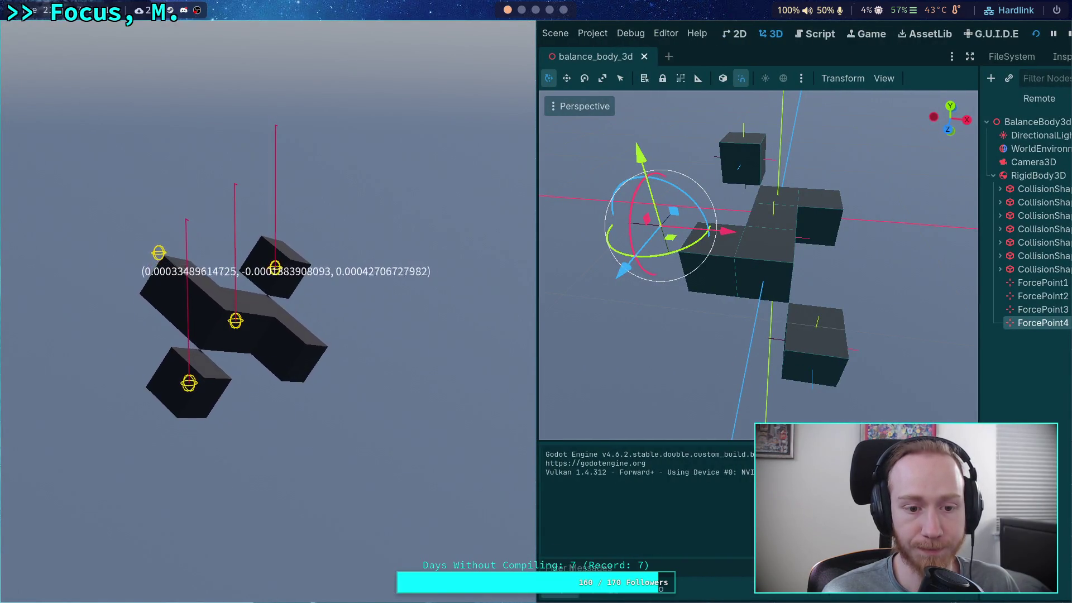
click(1067, 37)
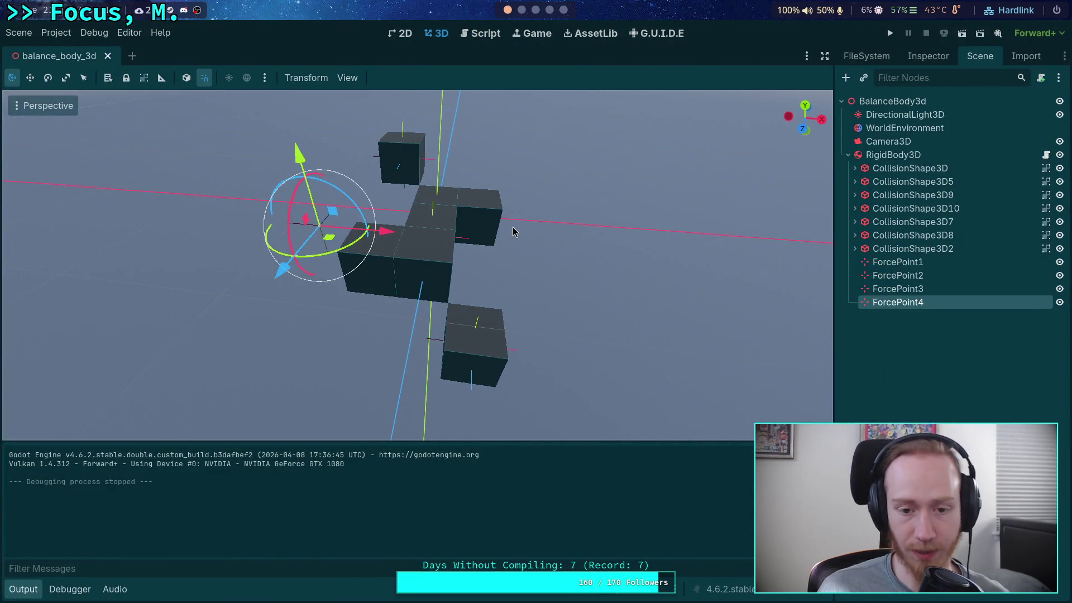
key(Delete)
click(496, 316)
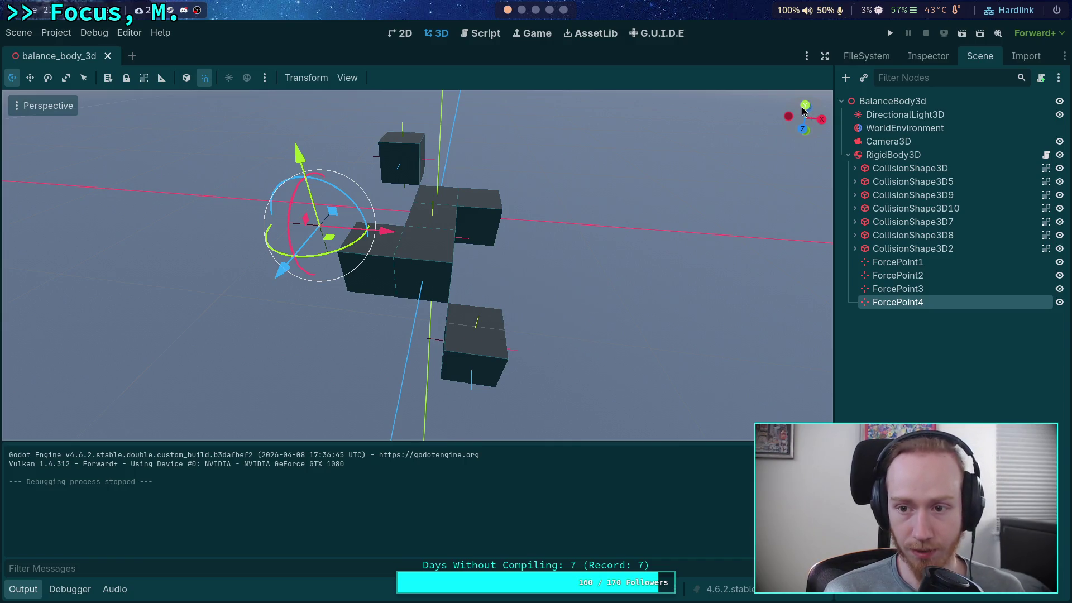
In Top view, spread ForcePoint1–ForcePoint4 around the block.
click(803, 108)
mouse_move(349, 256)
mouse_down()
mouse_move(359, 360)
mouse_move(380, 355)
mouse_up()
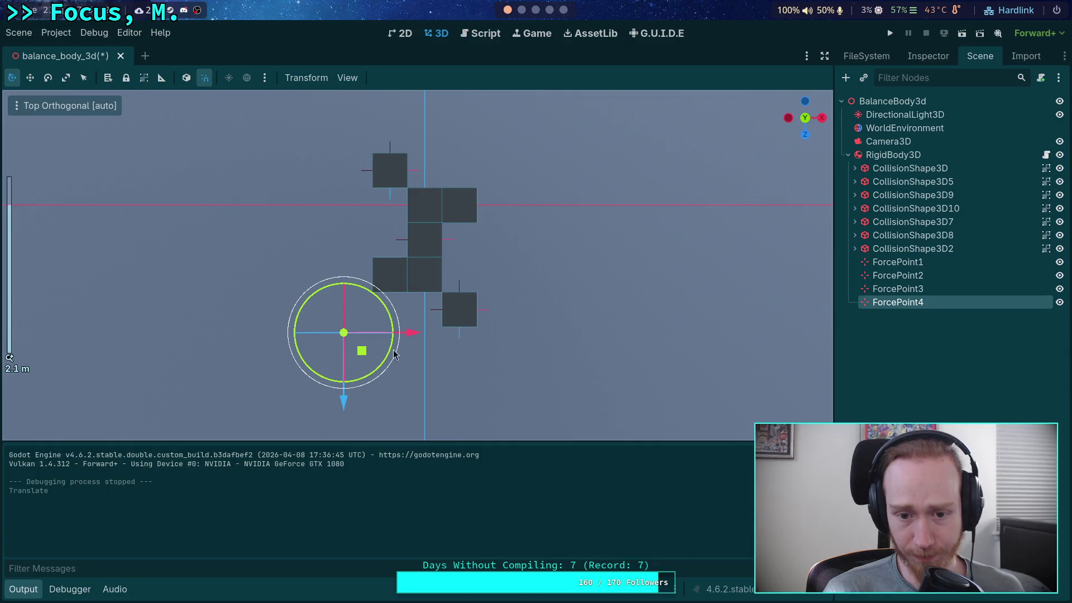
click(898, 289)
drag(442, 257, 483, 180)
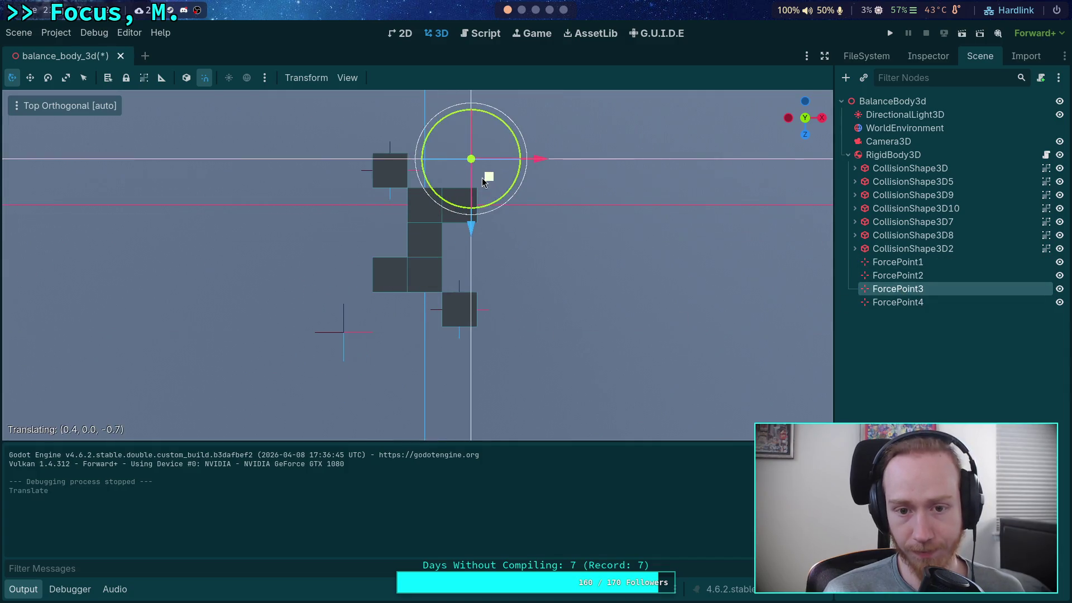
click(898, 276)
drag(473, 325, 500, 351)
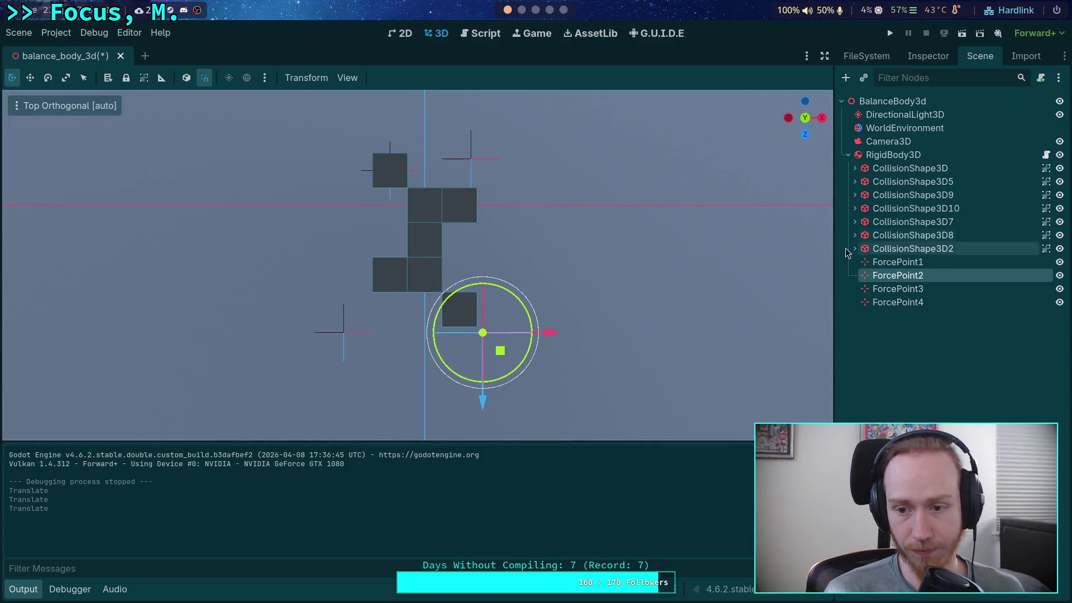
click(898, 289)
click(901, 265)
mouse_move(406, 189)
mouse_down()
mouse_move(360, 166)
mouse_move(328, 253)
mouse_move(556, 279)
mouse_move(536, 268)
mouse_move(397, 407)
mouse_move(508, 411)
mouse_move(483, 408)
mouse_up()
Duplicate ForcePoint1 into ForcePoint5–ForcePoint8 and test-run eight points.
key(ctrl+d)
key(ctrl+d)
key(ctrl+d)
key(ctrl+d)
click(890, 35)
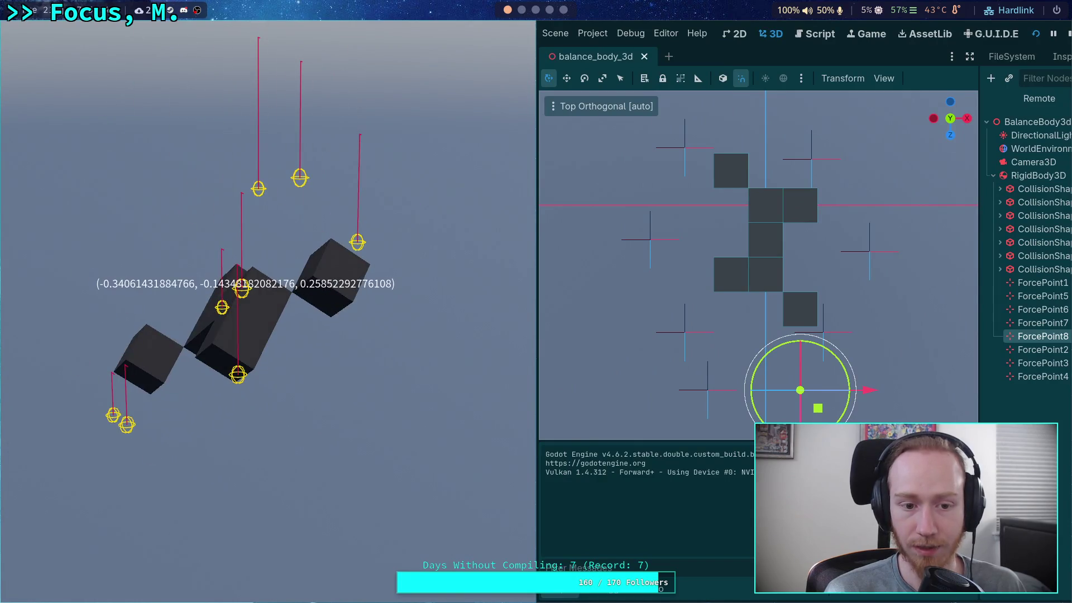
click(1066, 35)
Lower ForcePoint8, ForcePoint7, ForcePoint5 and ForcePoint1 slightly along Y below the block.
mouse_move(464, 199)
mouse_down()
mouse_move(335, 90)
mouse_move(249, 139)
mouse_move(252, 240)
mouse_up()
mouse_move(335, 235)
mouse_down()
mouse_move(296, 224)
mouse_move(284, 204)
mouse_move(308, 190)
mouse_move(301, 239)
mouse_move(277, 199)
mouse_up()
click(284, 222)
click(301, 195)
click(300, 195)
click(277, 200)
click(275, 195)
mouse_move(276, 122)
mouse_down()
mouse_move(286, 259)
mouse_move(506, 241)
mouse_up()
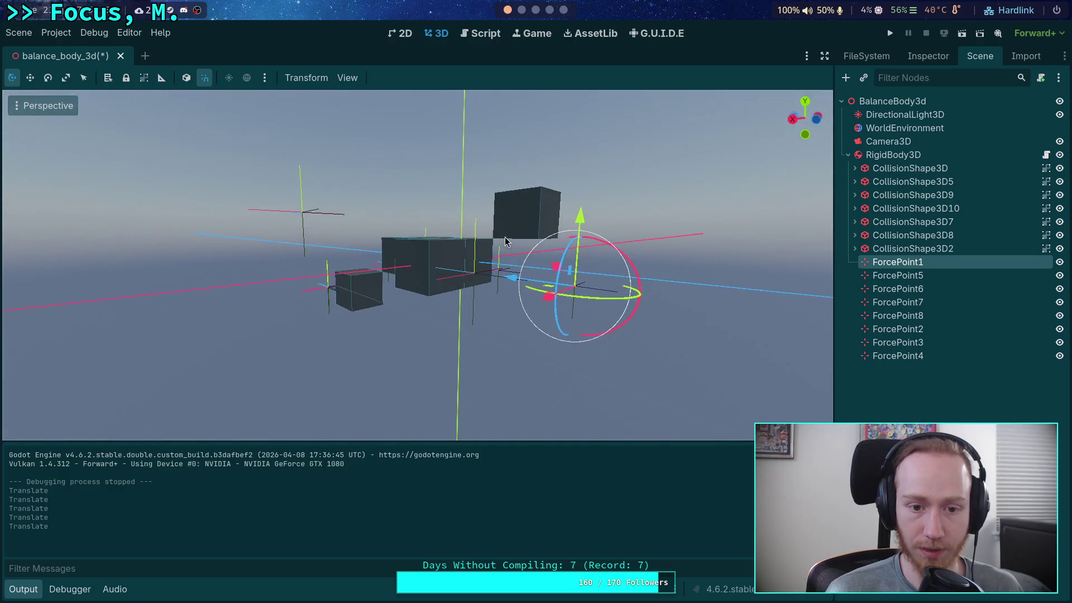
Lower ForcePoint6, ForcePoint3 and ForcePoint4 along the Y axis.
click(301, 214)
mouse_move(296, 139)
mouse_down()
mouse_move(299, 235)
mouse_move(507, 225)
mouse_move(502, 240)
mouse_up()
click(503, 239)
mouse_move(497, 178)
mouse_down()
mouse_move(499, 234)
mouse_move(342, 242)
mouse_up()
click(333, 256)
drag(326, 196, 326, 210)
mouse_move(326, 209)
mouse_down()
mouse_move(251, 301)
mouse_move(166, 344)
mouse_up()
click(167, 345)
Run the eight-point test stepping single physics ticks, stop it, and open balance_body_3d.gd.
click(890, 33)
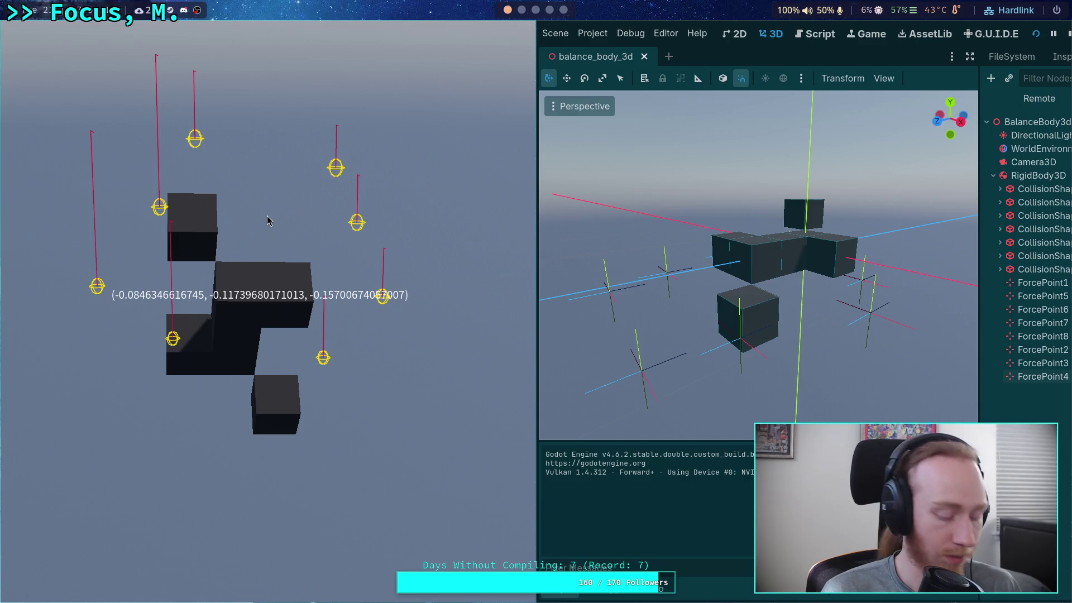
key(space)
key(space)
key(space)
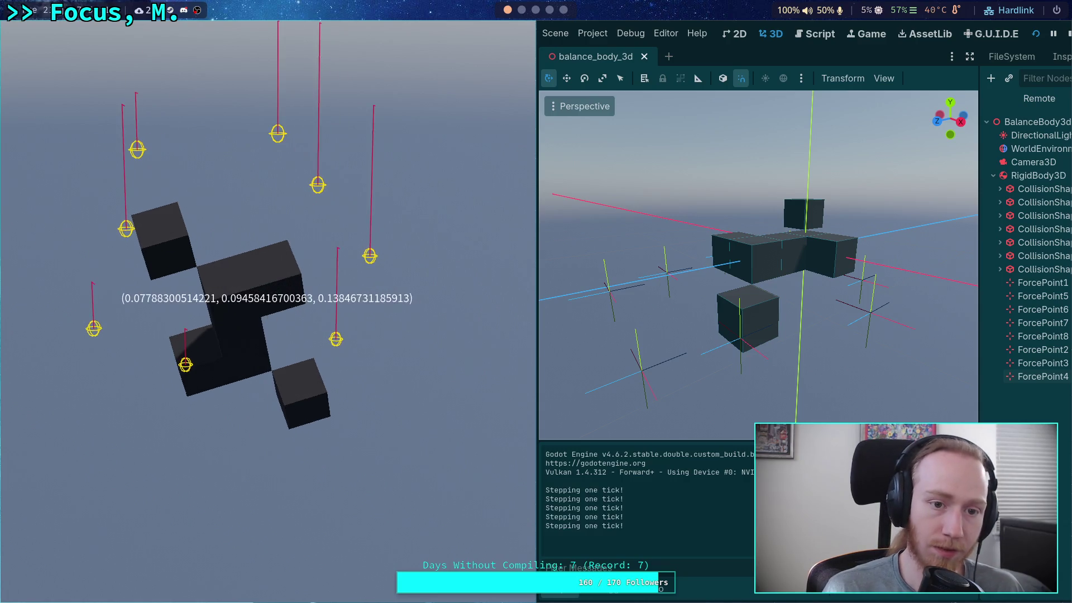
key(space)
key(space)
key(space)
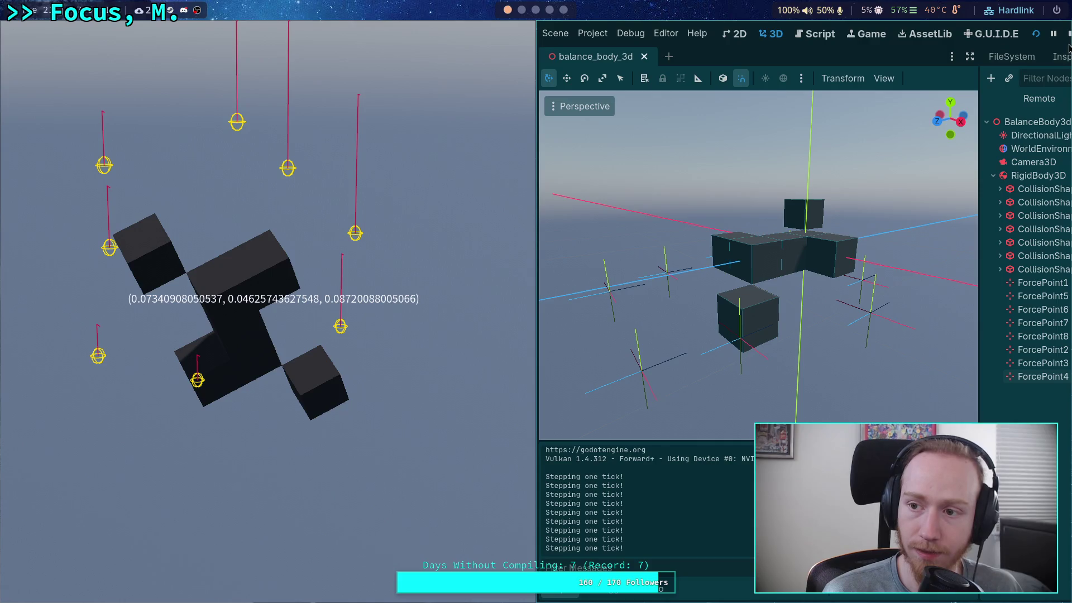
click(1069, 34)
click(479, 34)
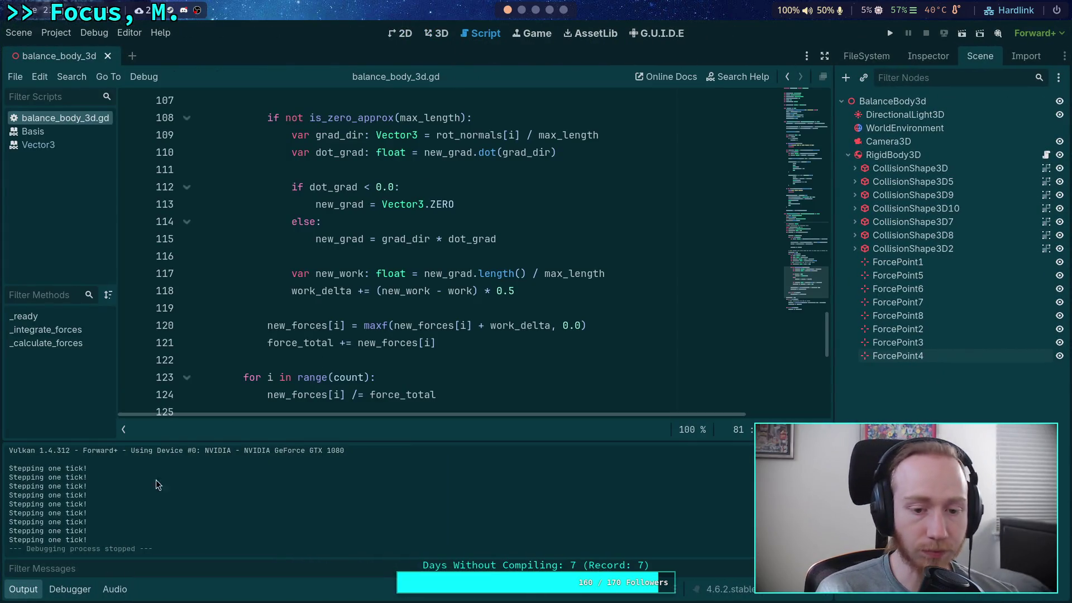
Inspect the -work * 0.01 multiplier on line 106, then step a test run tick by tick.
click(22, 589)
drag(491, 186, 411, 190)
click(412, 185)
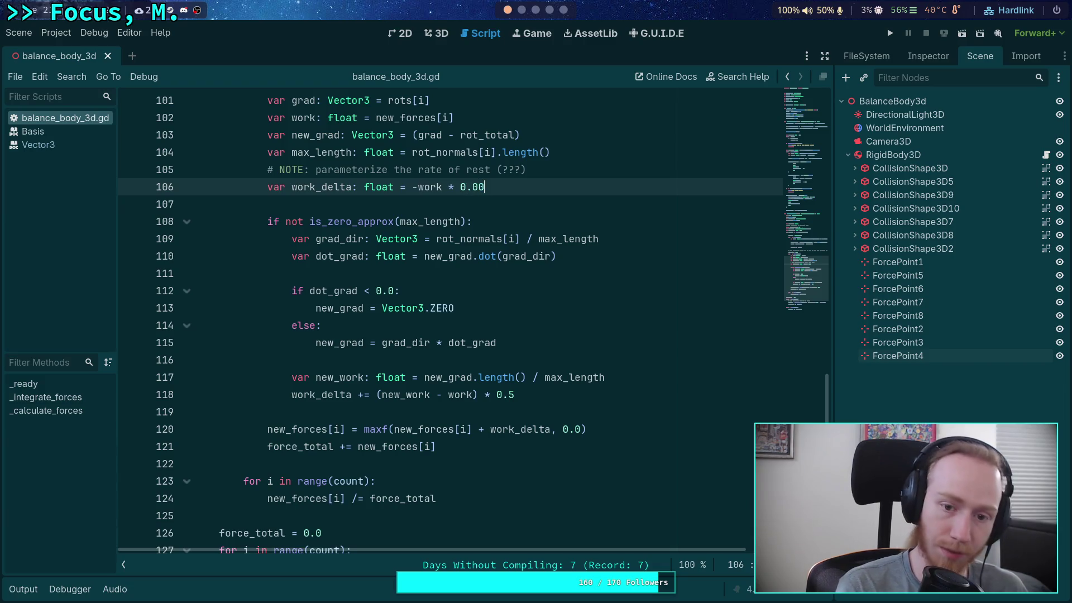
click(891, 33)
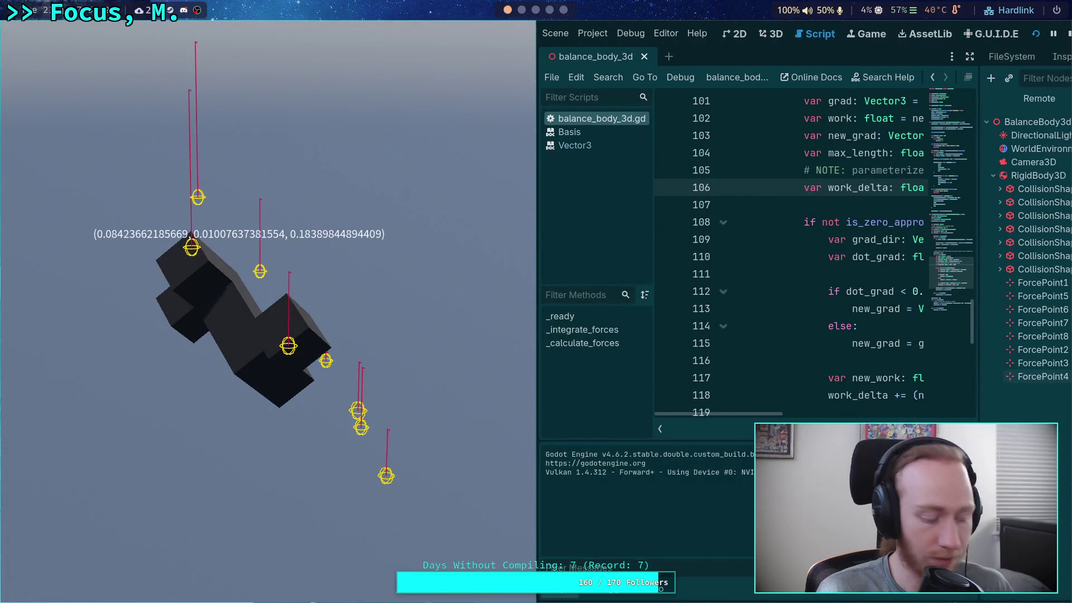
key(space)
key(space)
key(space)
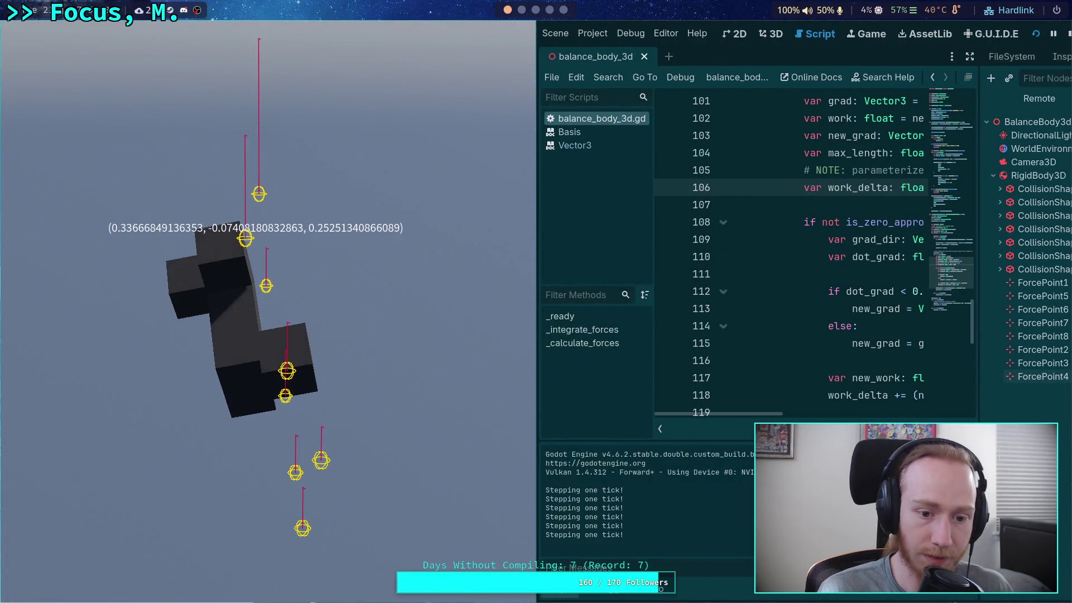
key(space)
key(space)
key(space)
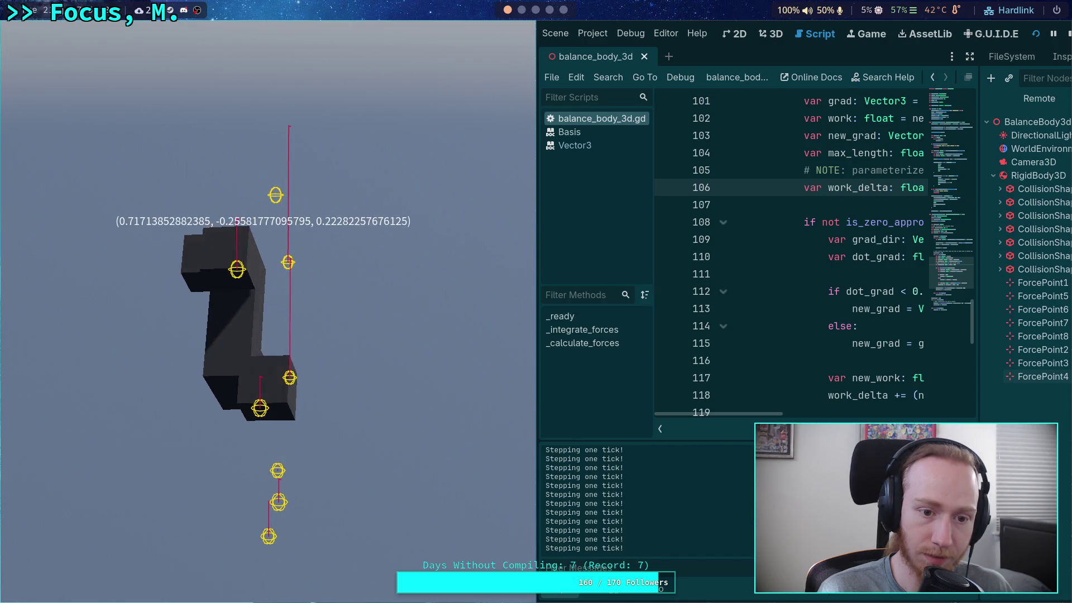
key(space)
key(space)
key(space)
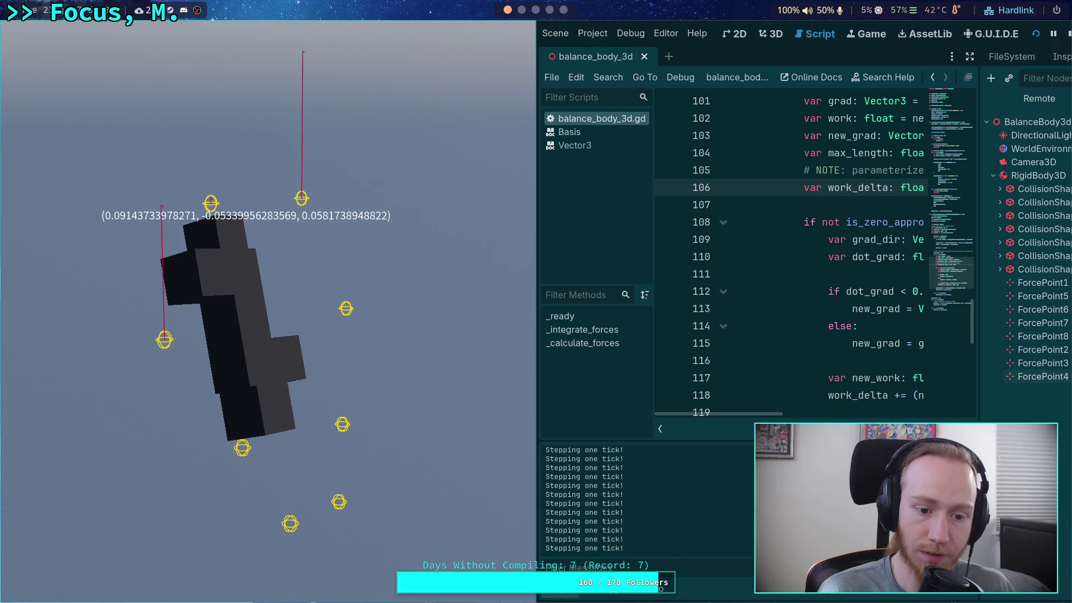
click(1068, 33)
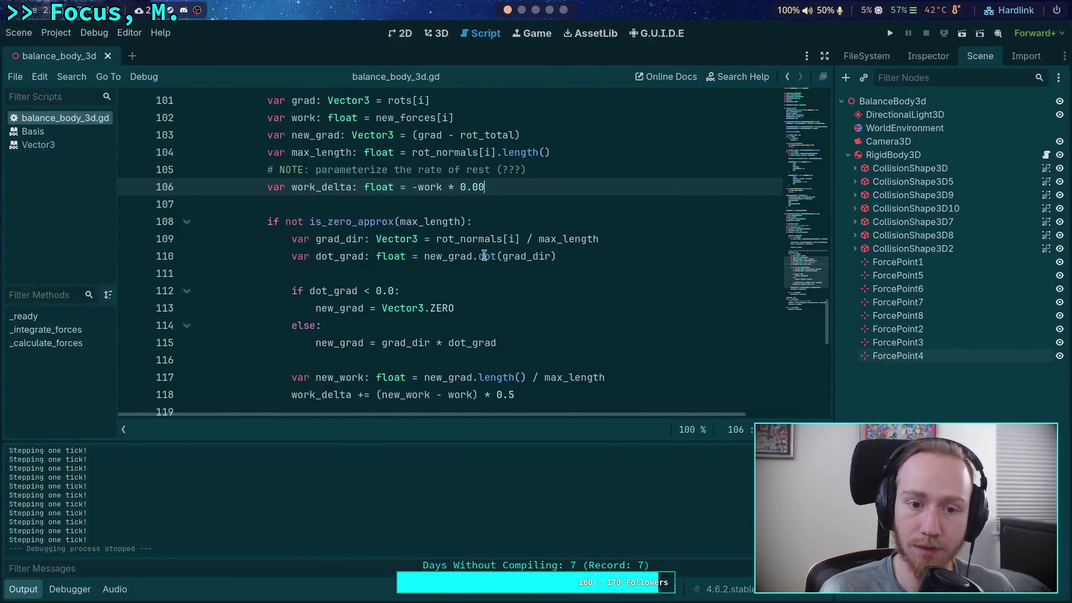
Check ForcePoint6 in the 3D scene before returning to the script.
click(442, 33)
mouse_move(402, 235)
mouse_down()
mouse_move(306, 263)
mouse_move(407, 296)
mouse_move(406, 321)
mouse_move(450, 247)
mouse_move(227, 261)
mouse_move(234, 246)
mouse_up()
click(407, 296)
click(481, 34)
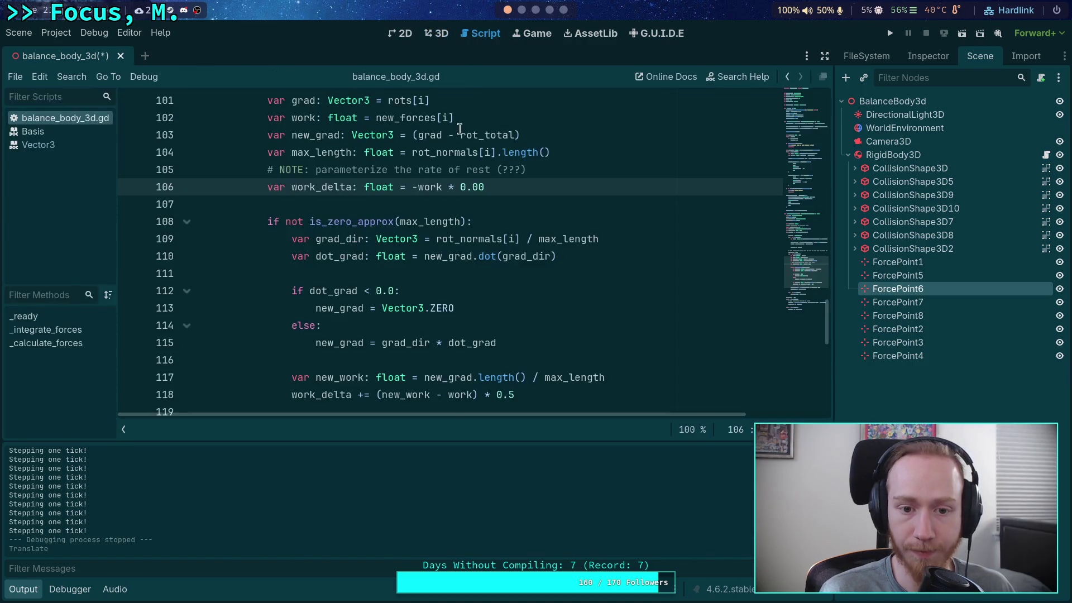
text(1)
Change line 118's work_delta multiplier from 0.5 to 0.2, save, and run.
scroll(514, 265, down, 2)
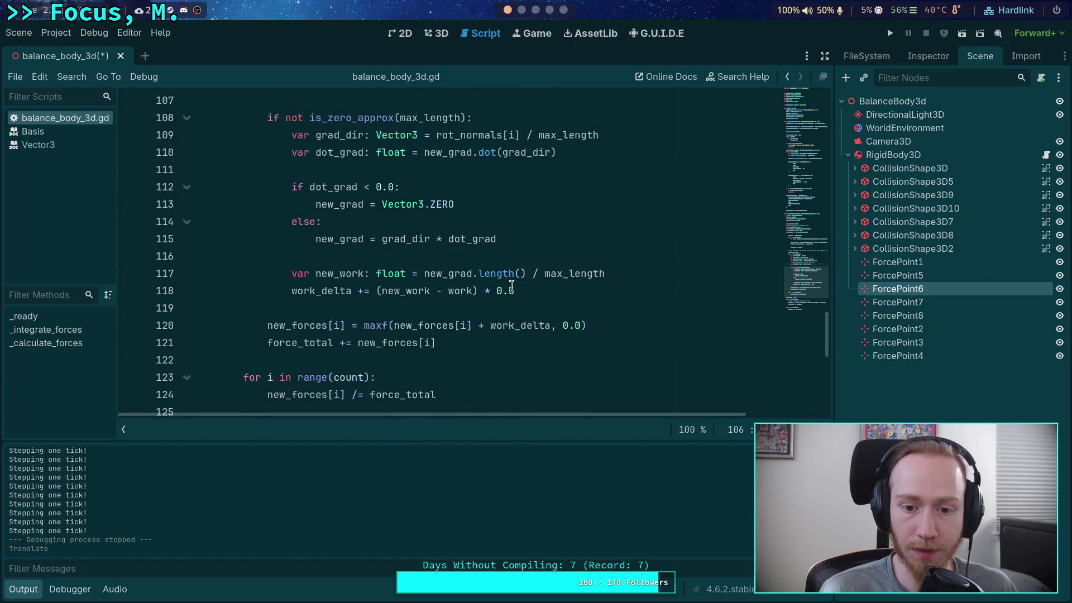
click(519, 289)
key(BackSpace)
text(2)
key(ctrl+s)
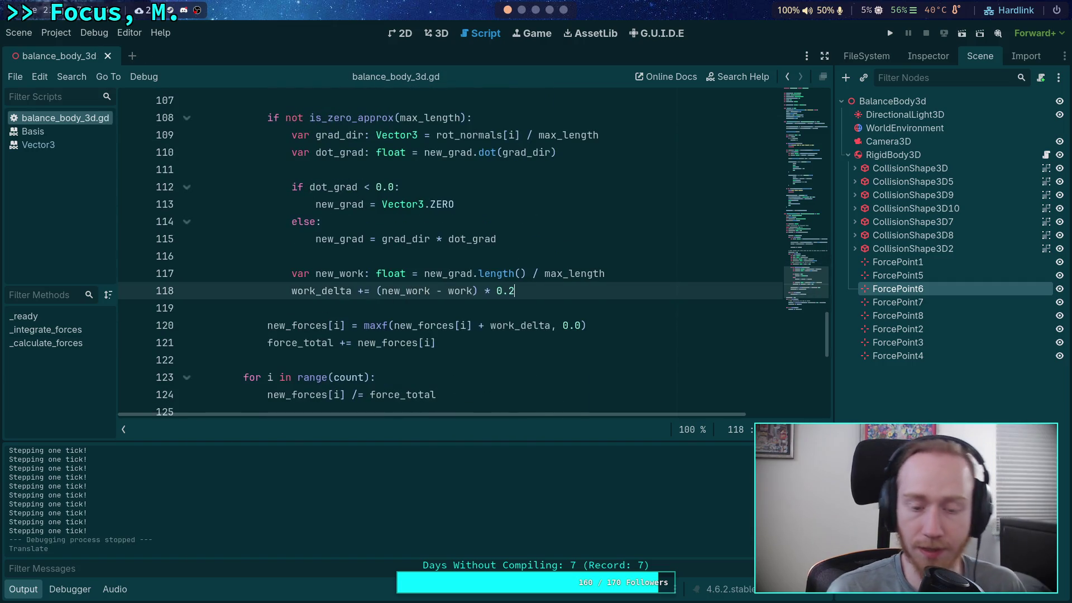
key(F5)
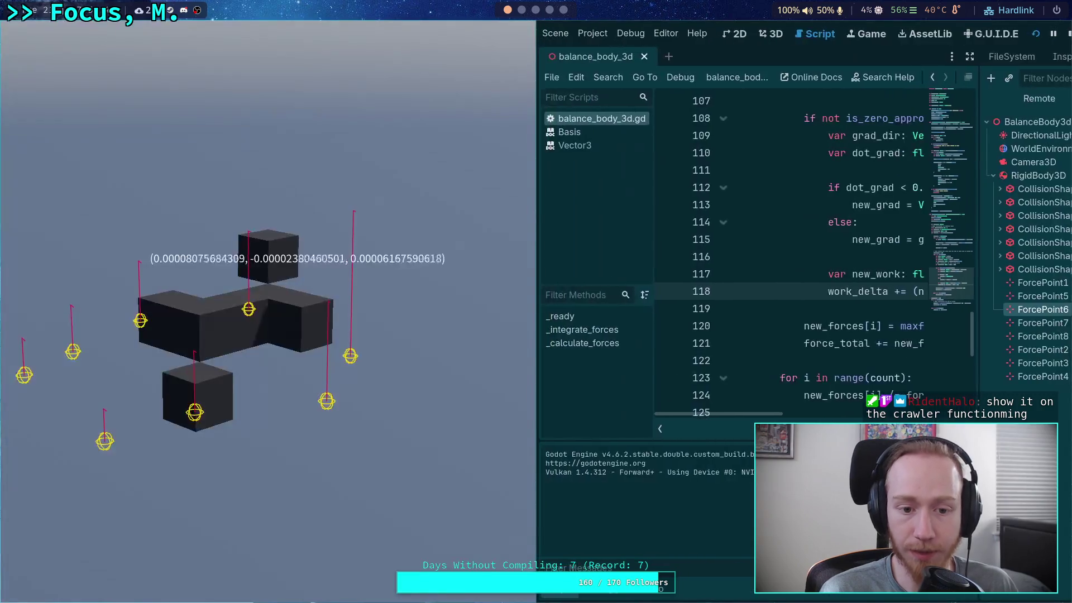
Test a 0.3 multiplier and then a 0.01 rest rate on line 106.
click(1069, 33)
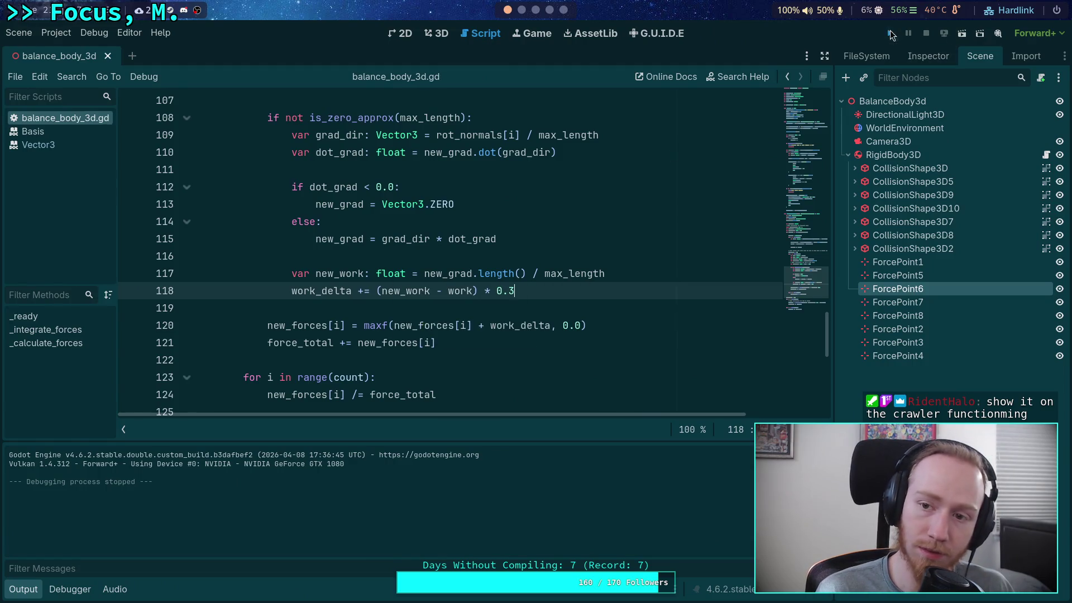
click(890, 34)
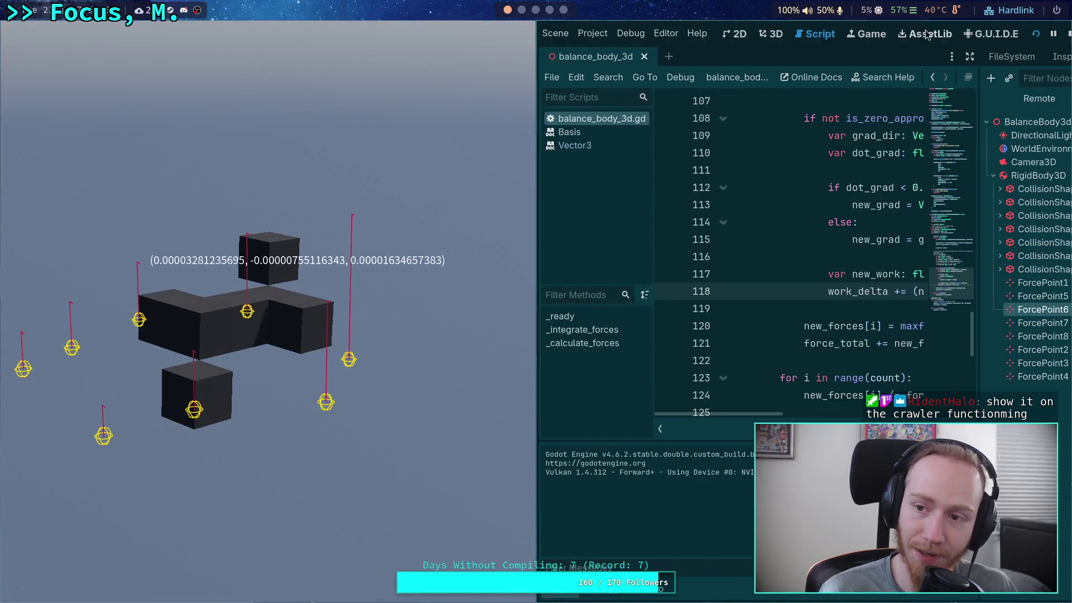
click(1069, 35)
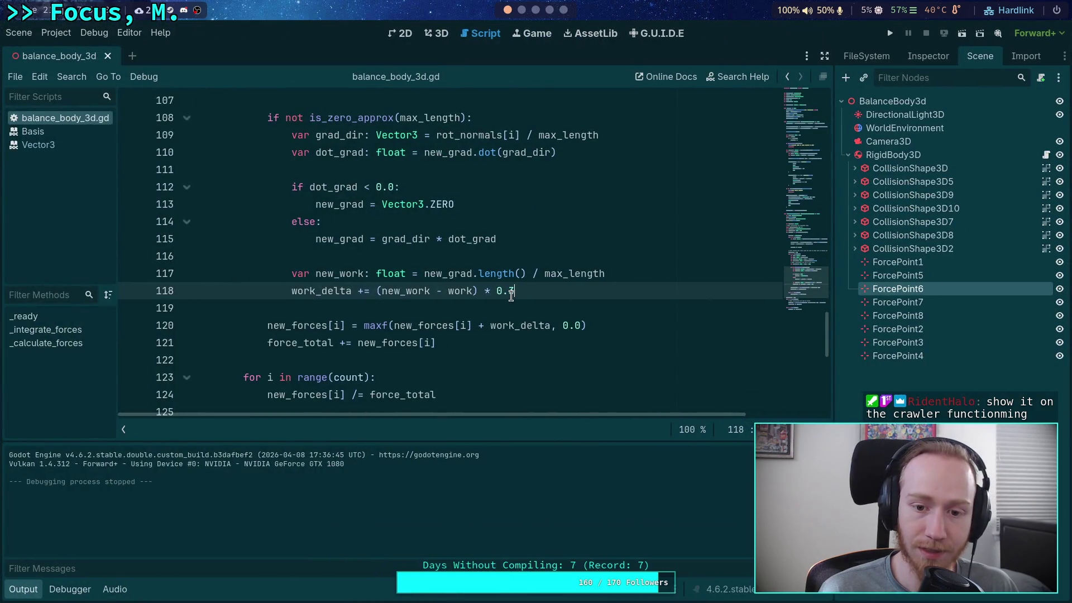
scroll(517, 284, up, 1)
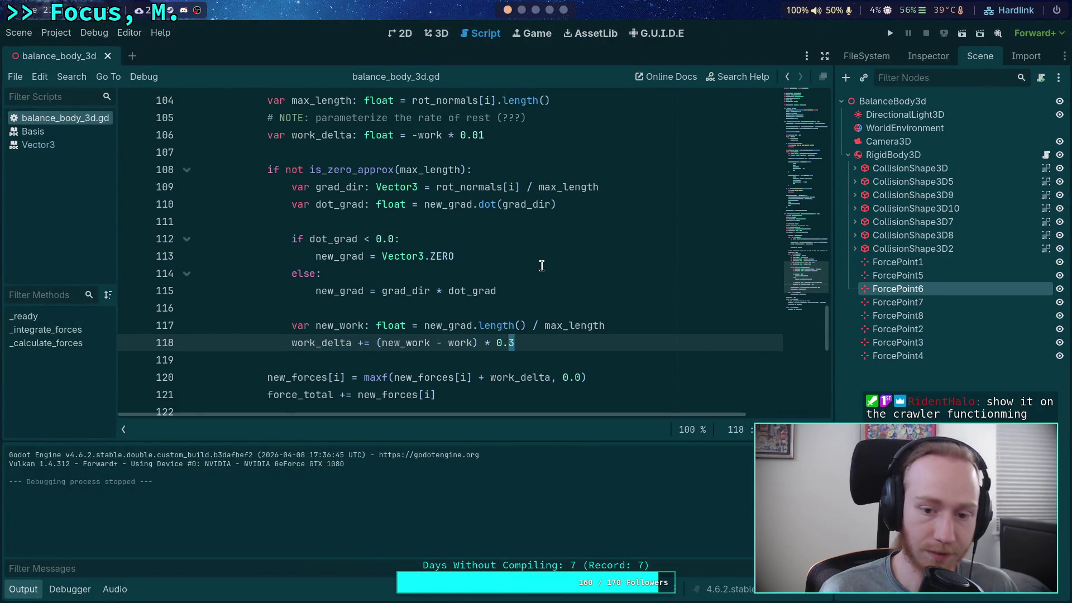
click(891, 33)
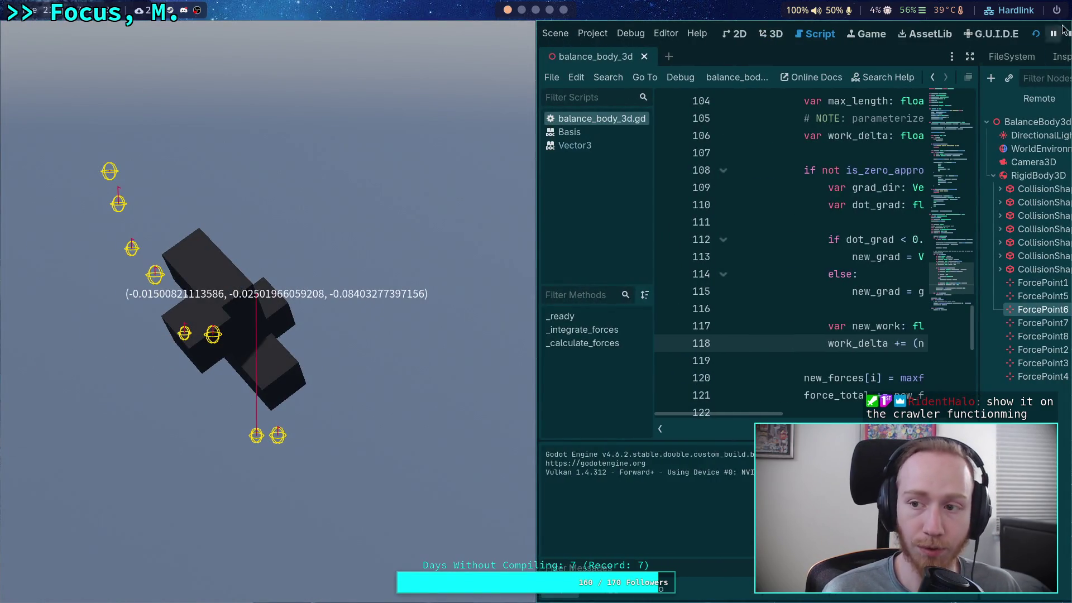
click(1069, 34)
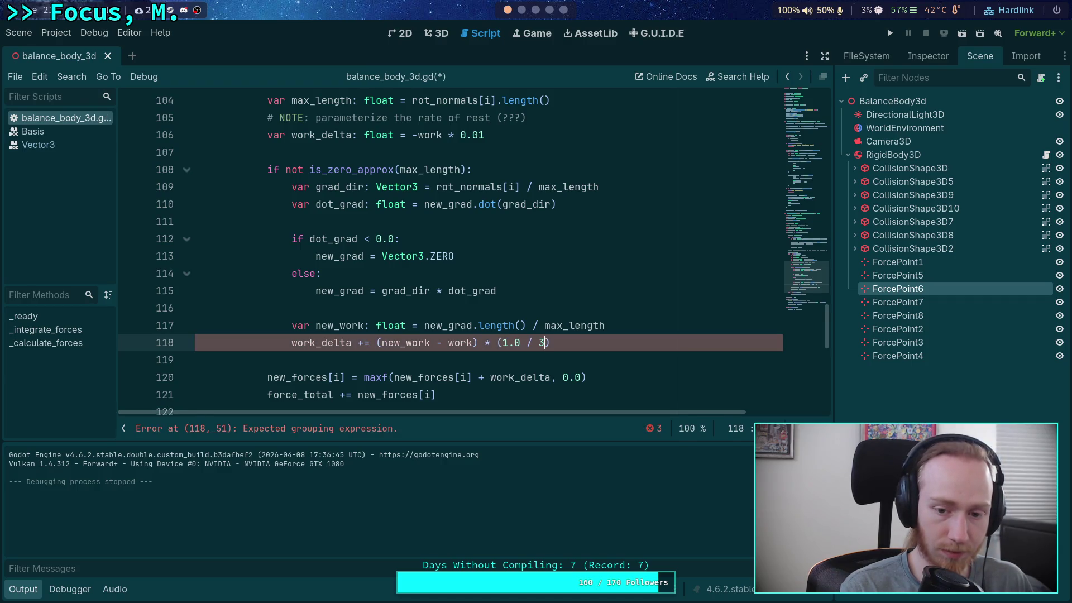
Set line 118 to multiply by (1.0 / 3.0), test it, and return to 3D view.
text(.0)
click(890, 33)
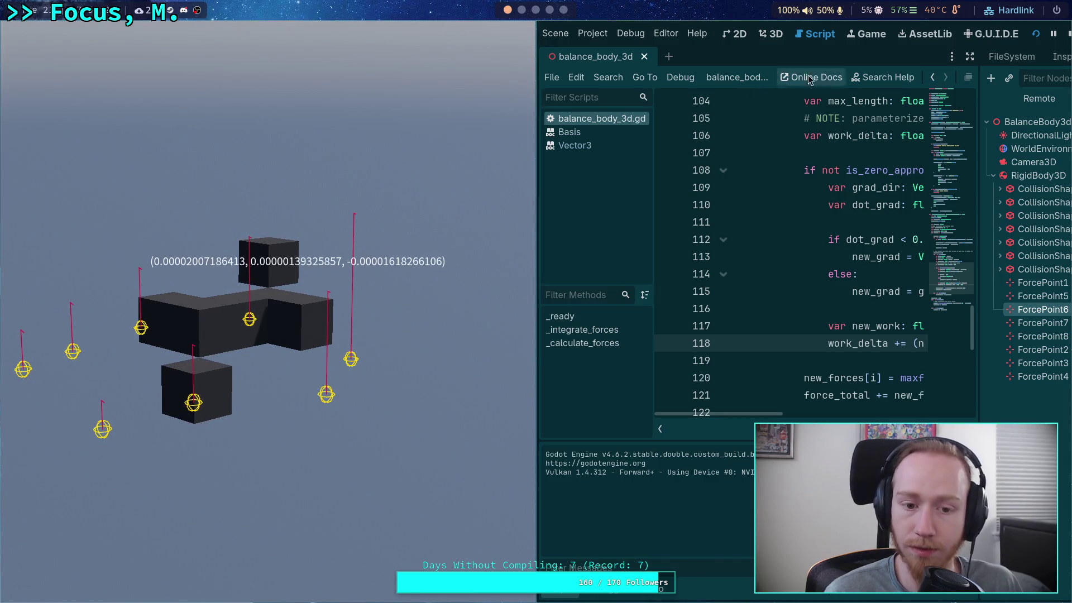
click(1067, 34)
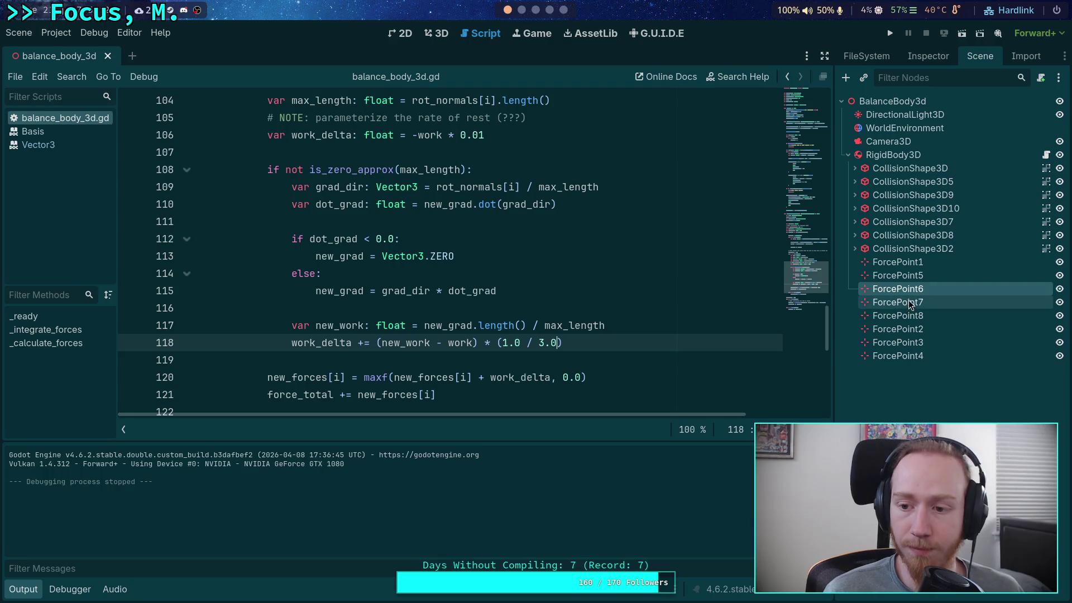
click(425, 39)
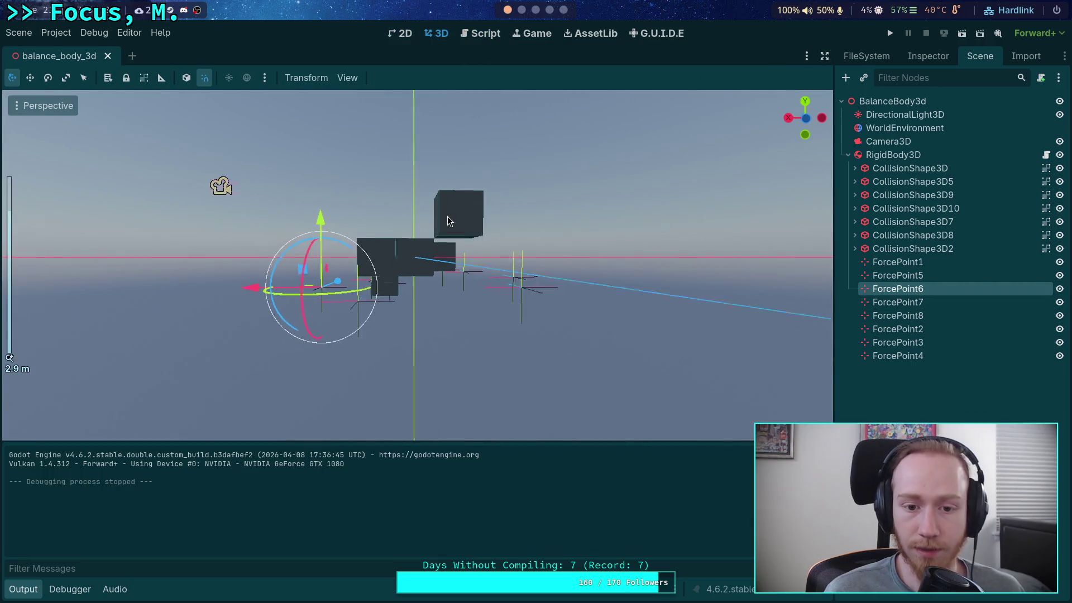
In Top view, delete ForcePoint7 and ForcePoint8, then test-run the block with six force points.
drag(448, 217, 652, 142)
click(807, 105)
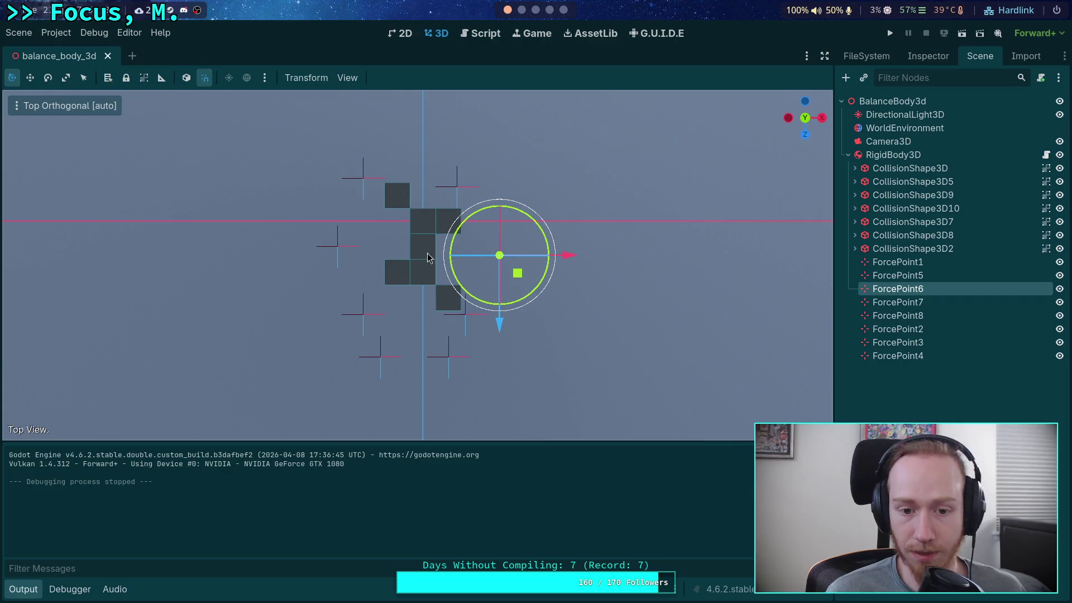
click(374, 380)
click(372, 377)
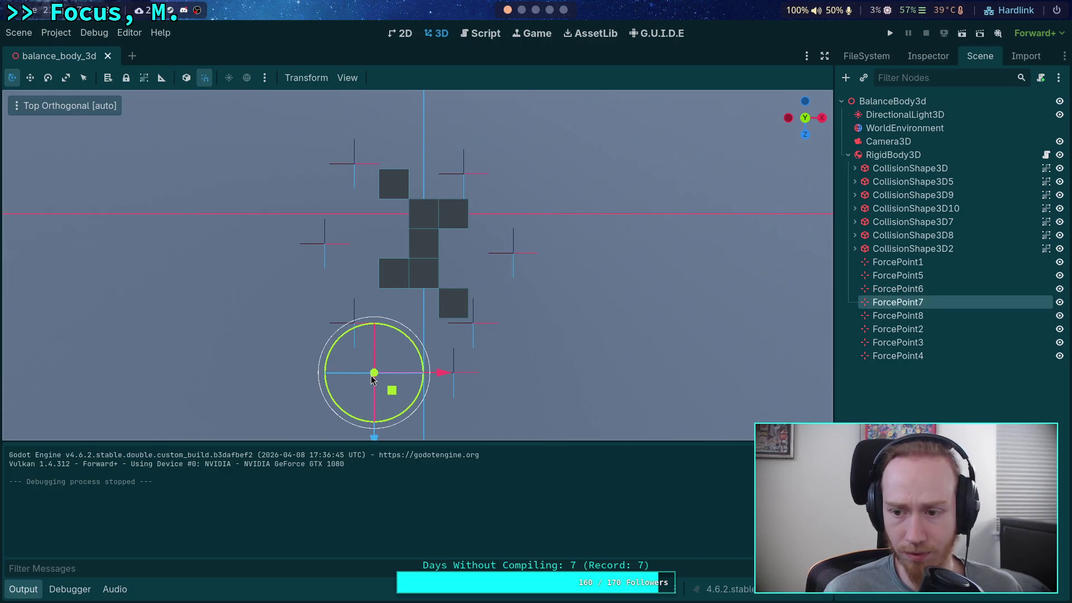
key(Delete)
click(545, 326)
click(448, 372)
key(Delete)
click(563, 324)
click(358, 175)
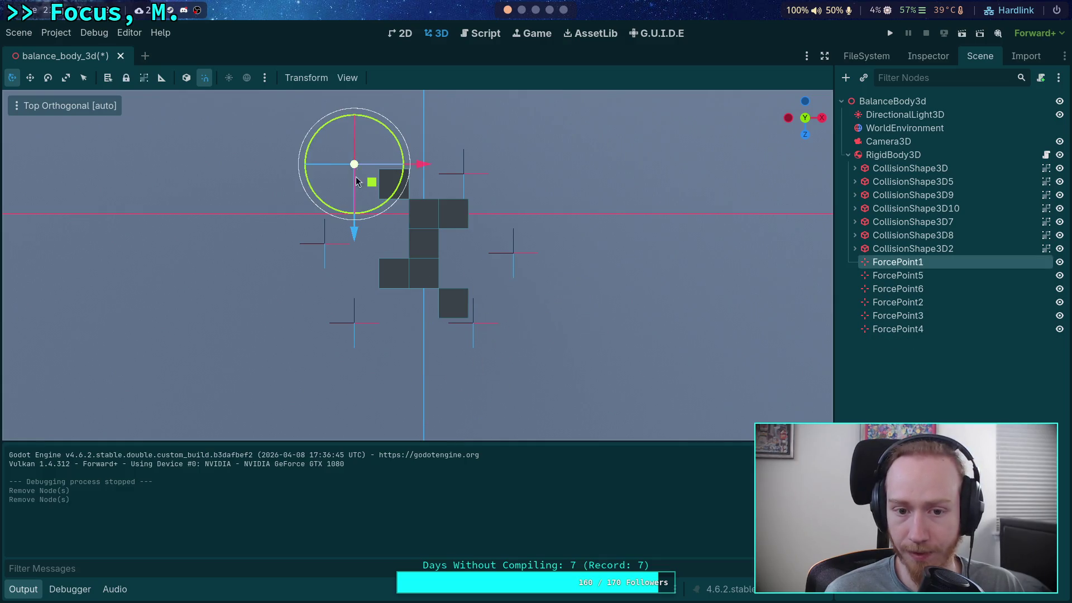
click(680, 219)
click(891, 34)
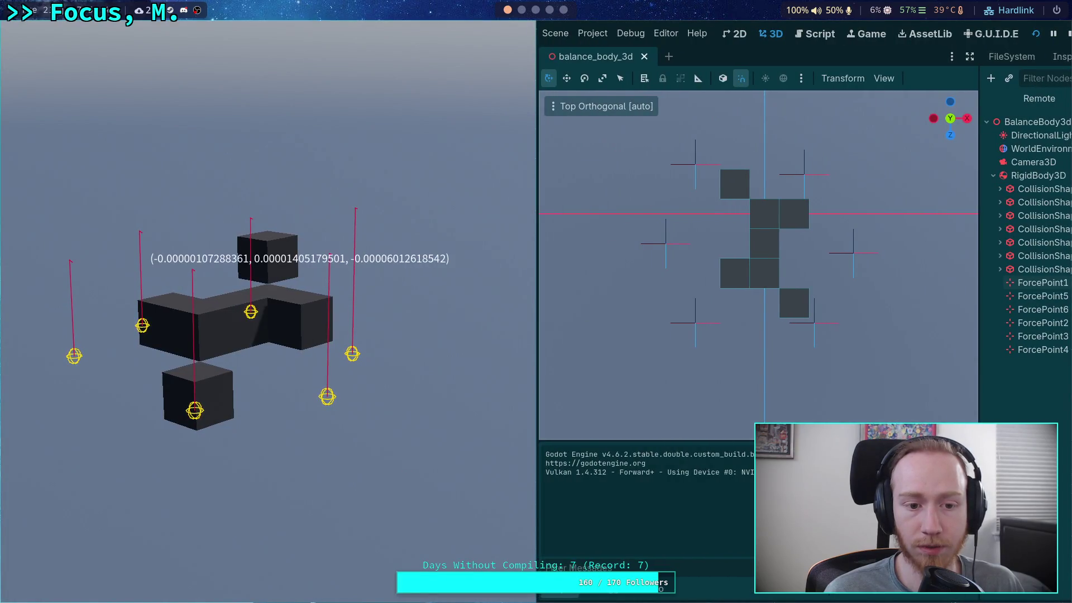
click(1064, 35)
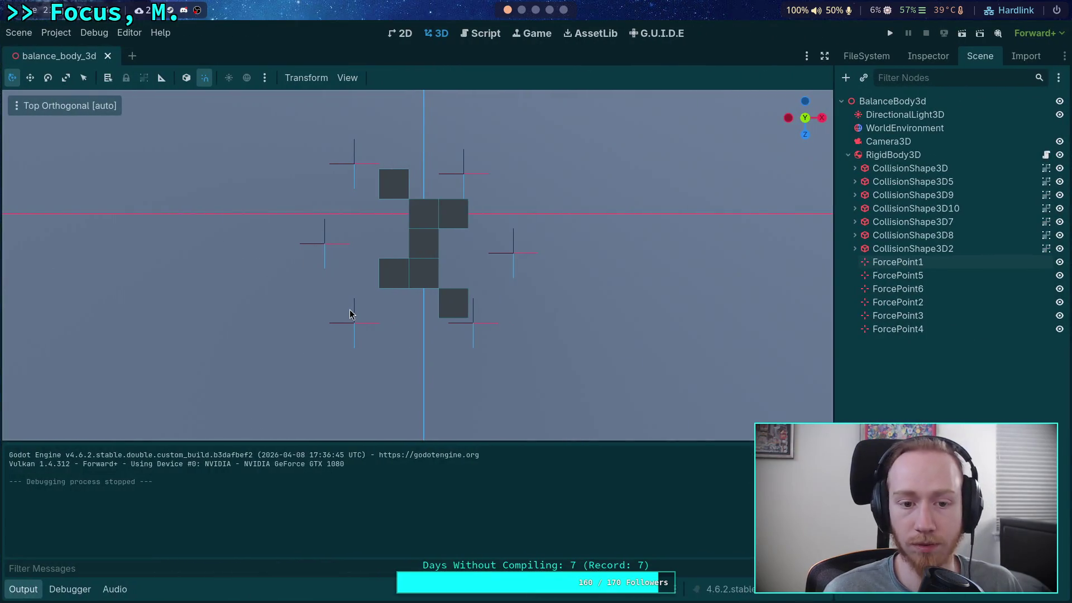
Delete ForcePoint5 and ForcePoint6 and test-run the block with the remaining four force points.
click(355, 323)
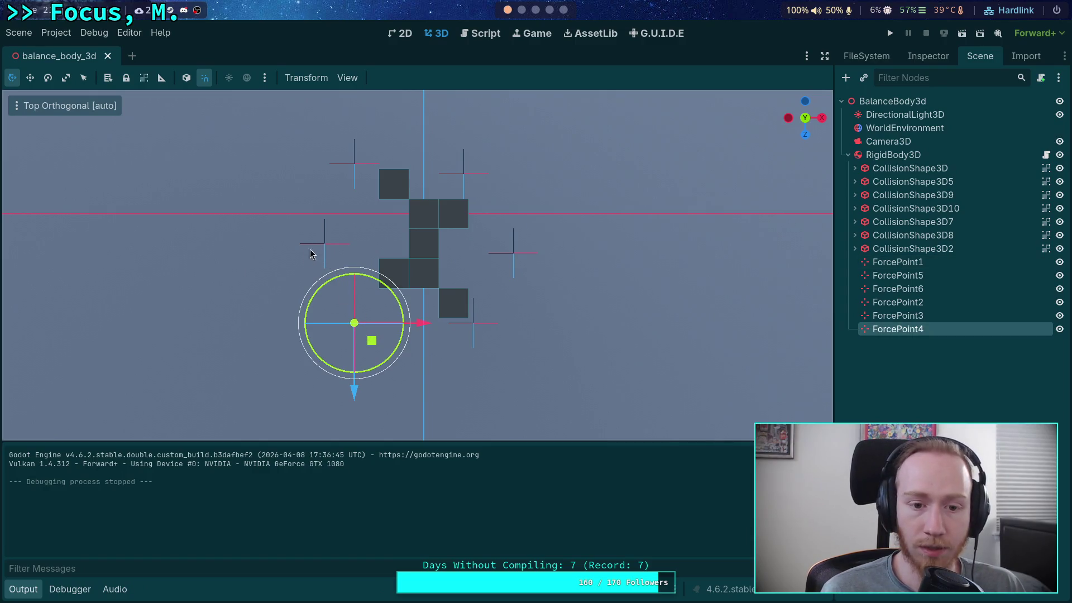
click(325, 244)
key(Delete)
key(Return)
click(513, 253)
key(Delete)
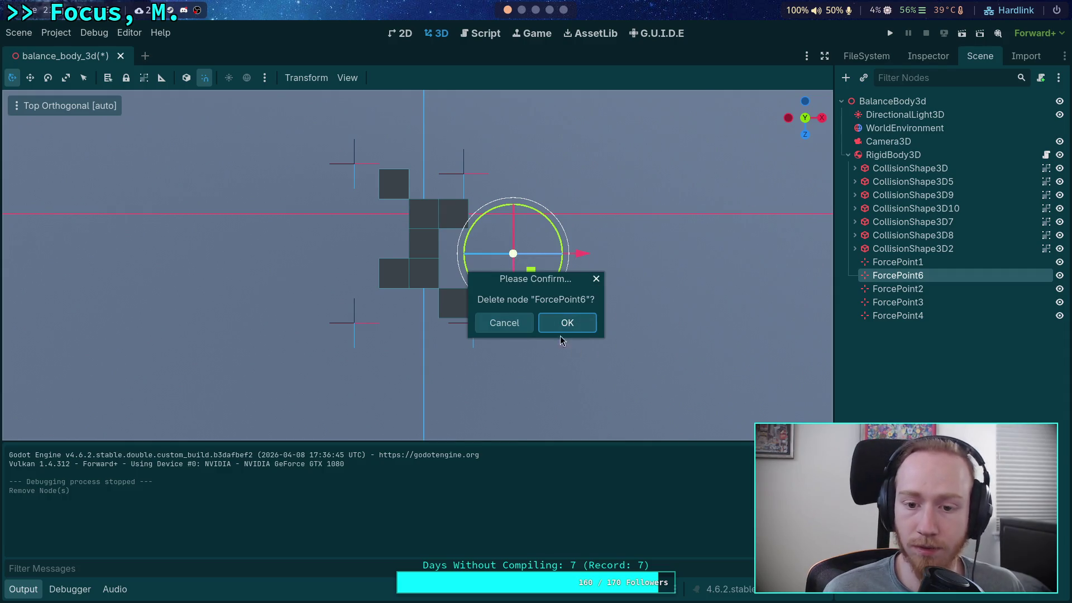
key(Return)
click(890, 33)
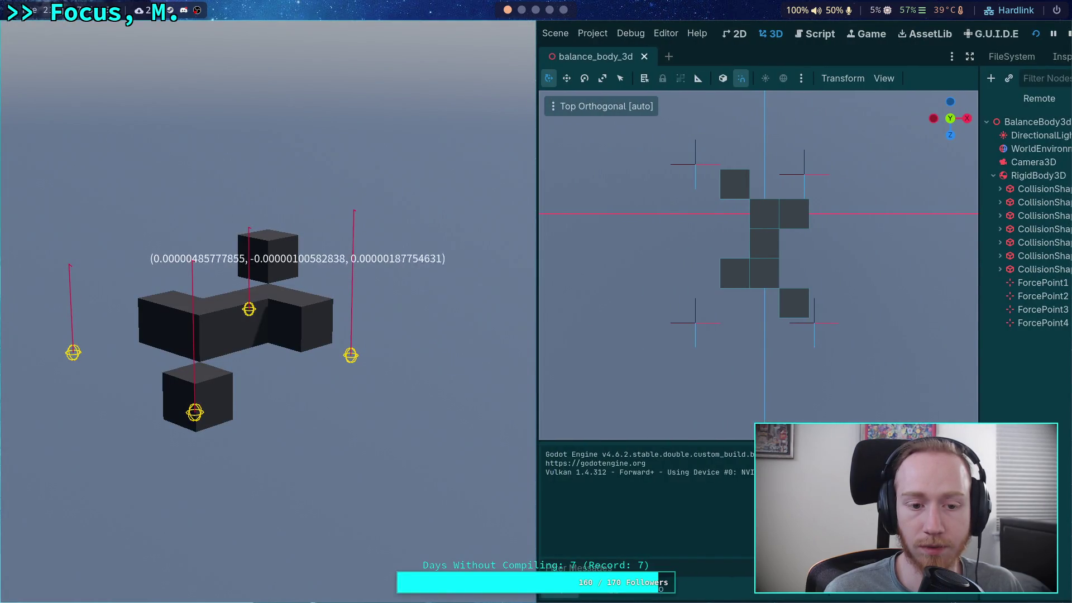
click(1069, 35)
click(480, 33)
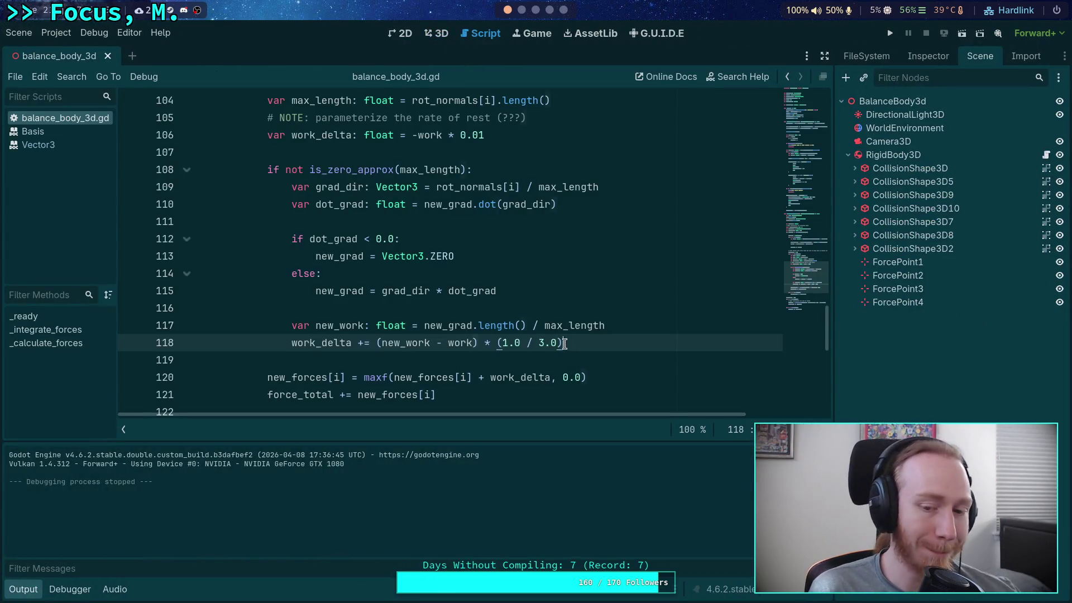
Change the work_delta multiplier on line 118 from (1.0 / 3.0) to (2.0 / 3.0).
drag(566, 345, 479, 343)
drag(565, 344, 499, 339)
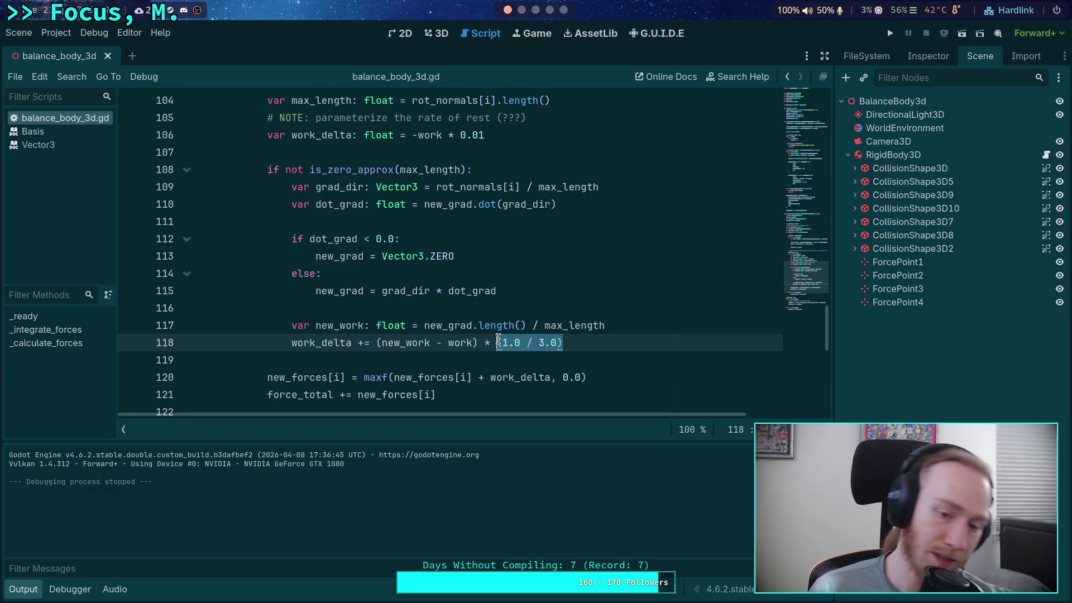
drag(502, 344, 567, 341)
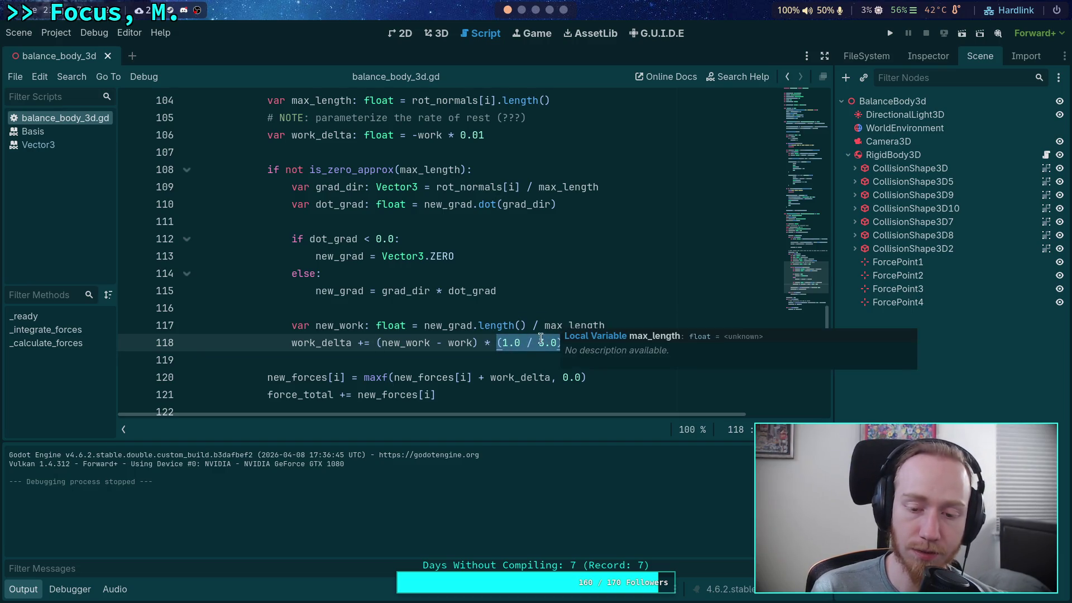
click(542, 342)
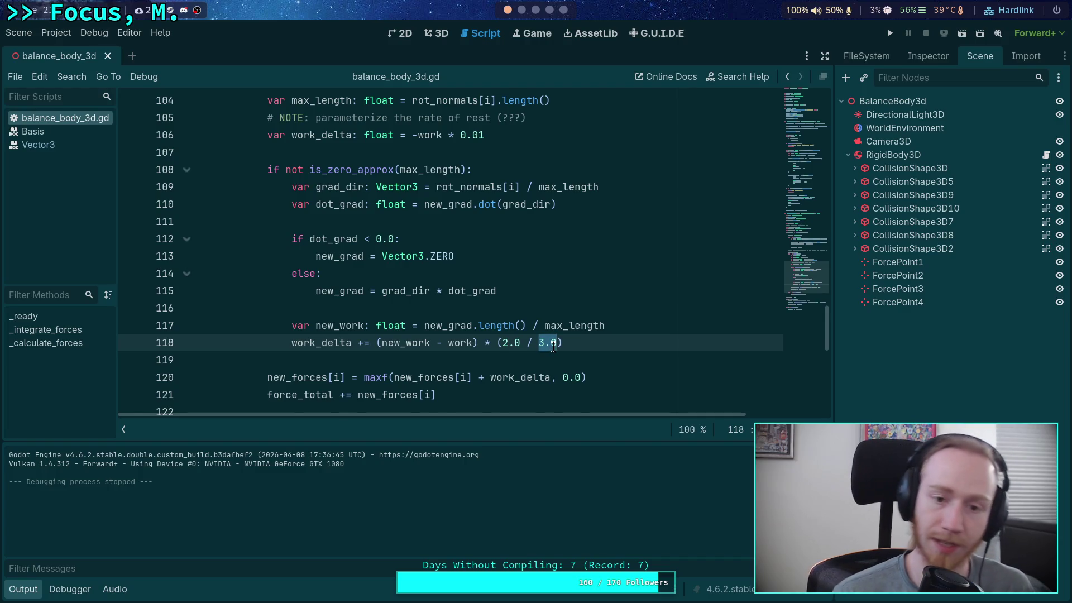
scroll(514, 268, up, 8)
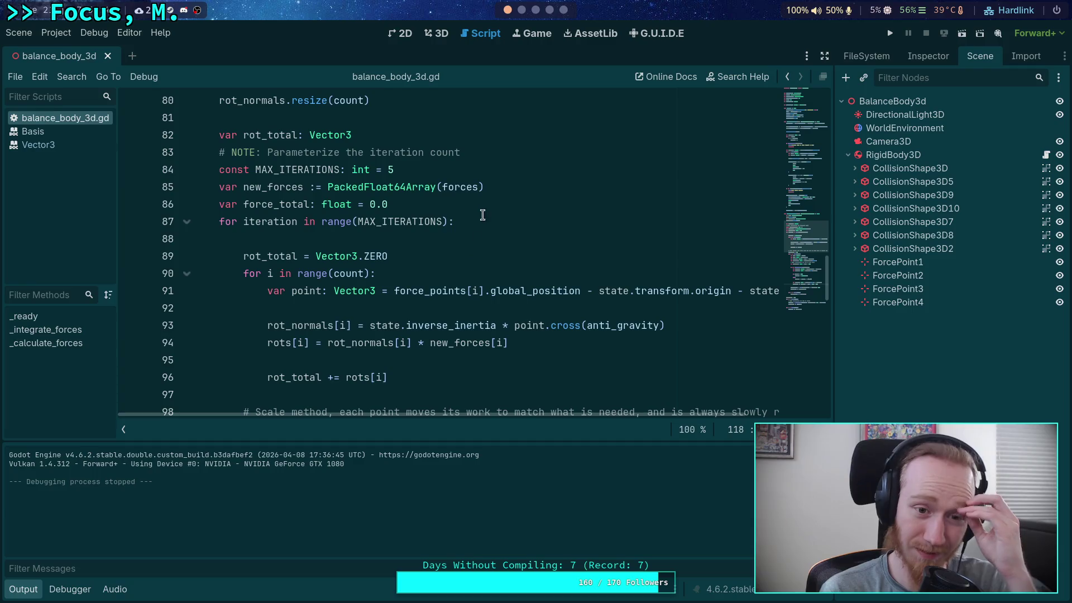
Add a markiplier variable after line 86 set to 2.0 / float(count).
click(490, 200)
key(Return)
text(var markiplier:)
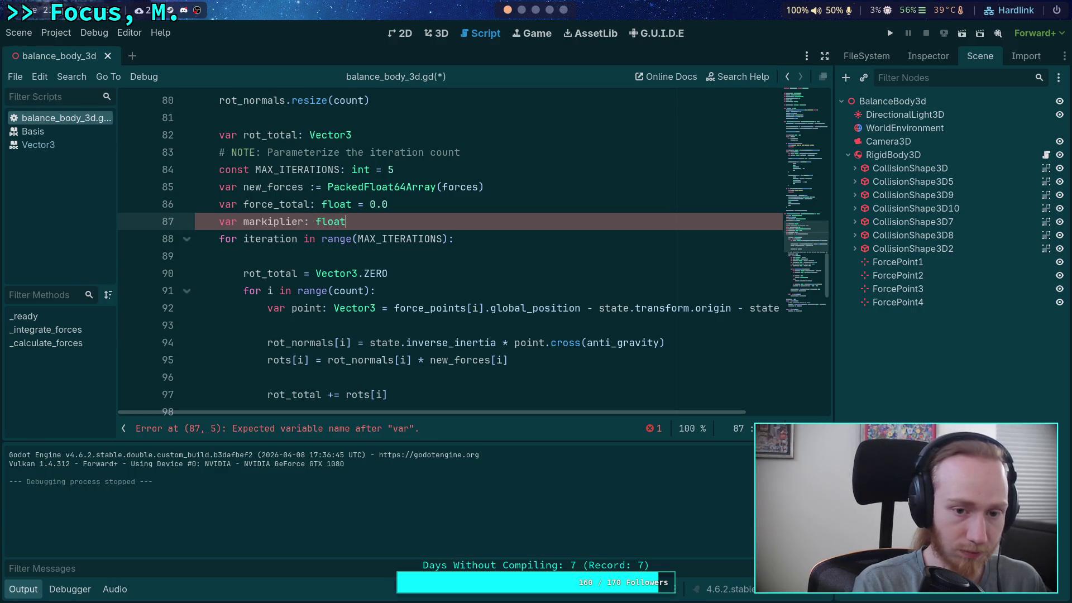
text(float(count)
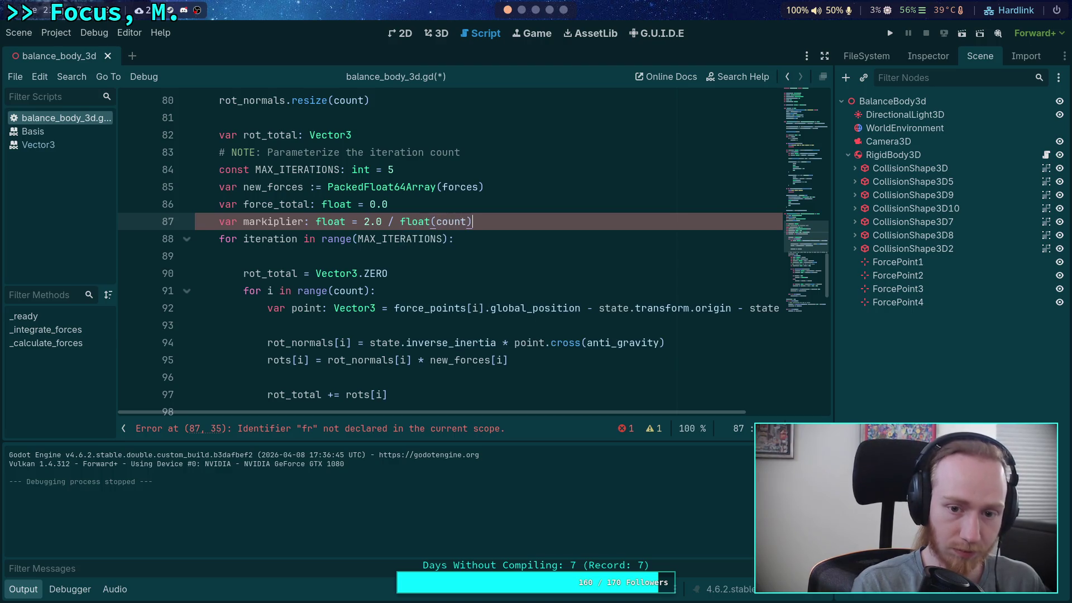
Replace line 119's 2.0 / 3.0 factor with markiplier, save the script, and test-run the scene.
scroll(497, 259, down, 10)
click(497, 259)
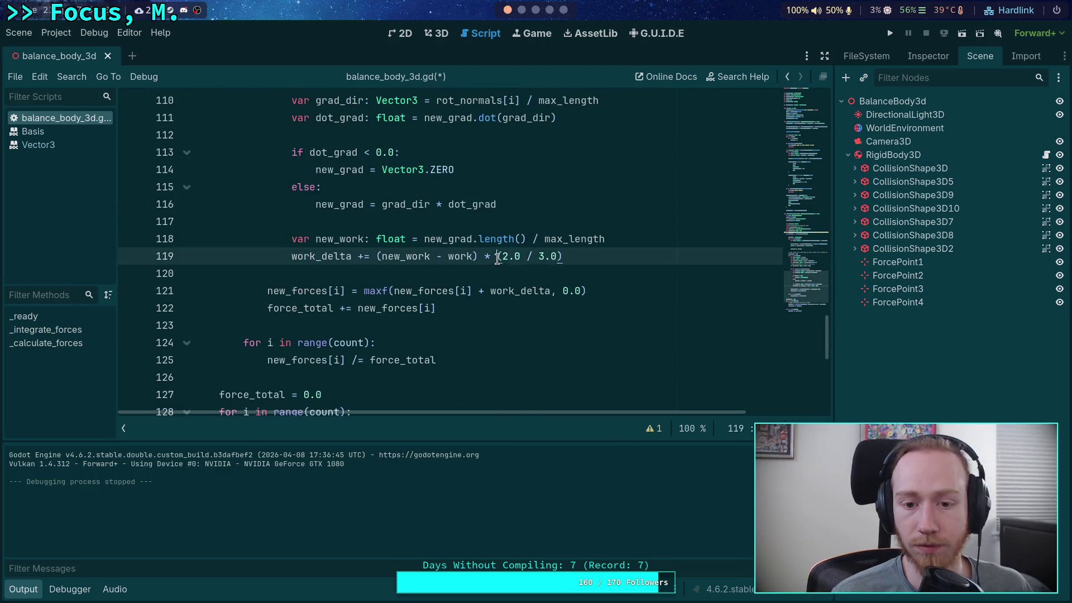
drag(497, 258, 568, 257)
text(markiplier)
key(ctrl+s)
key(F5)
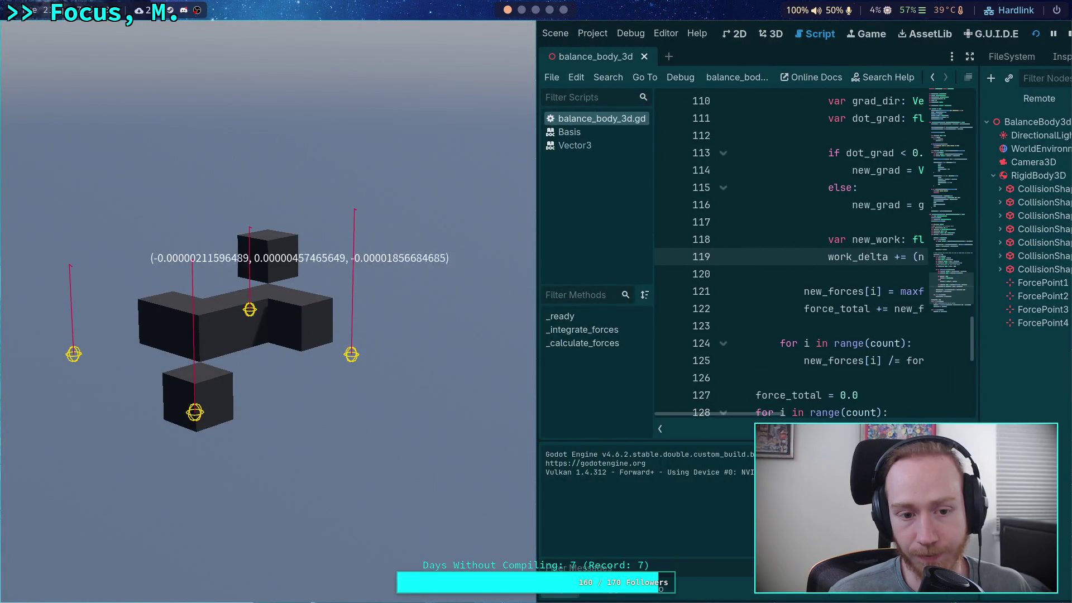
click(1053, 27)
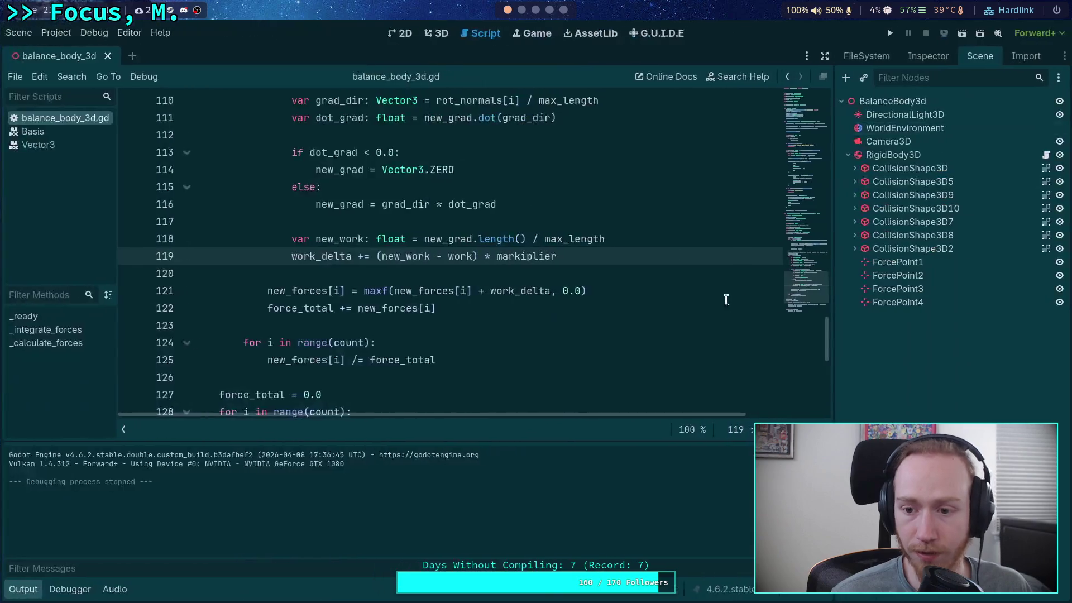
Delete ForcePoint4, move ForcePoint1 onto the block's left side, and test-run the balance.
click(439, 33)
click(900, 306)
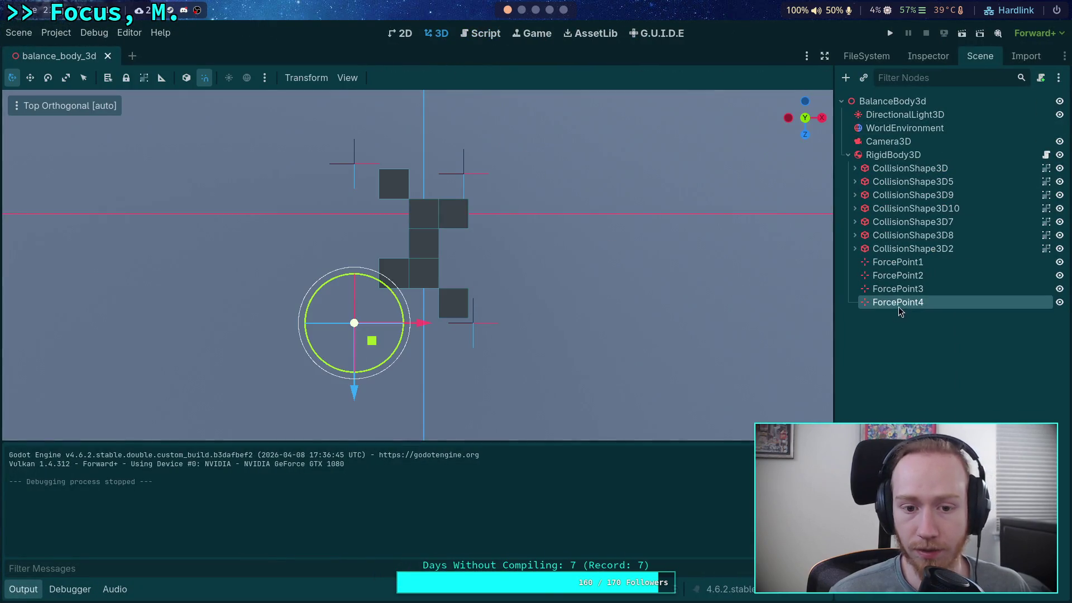
key(Delete)
key(Return)
drag(356, 165, 362, 263)
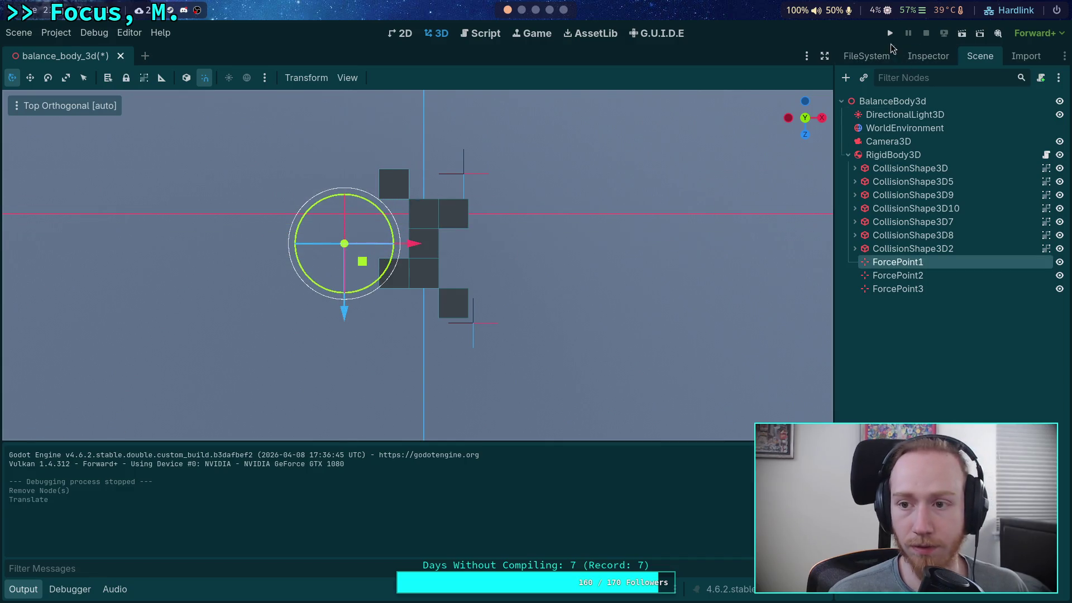
click(891, 34)
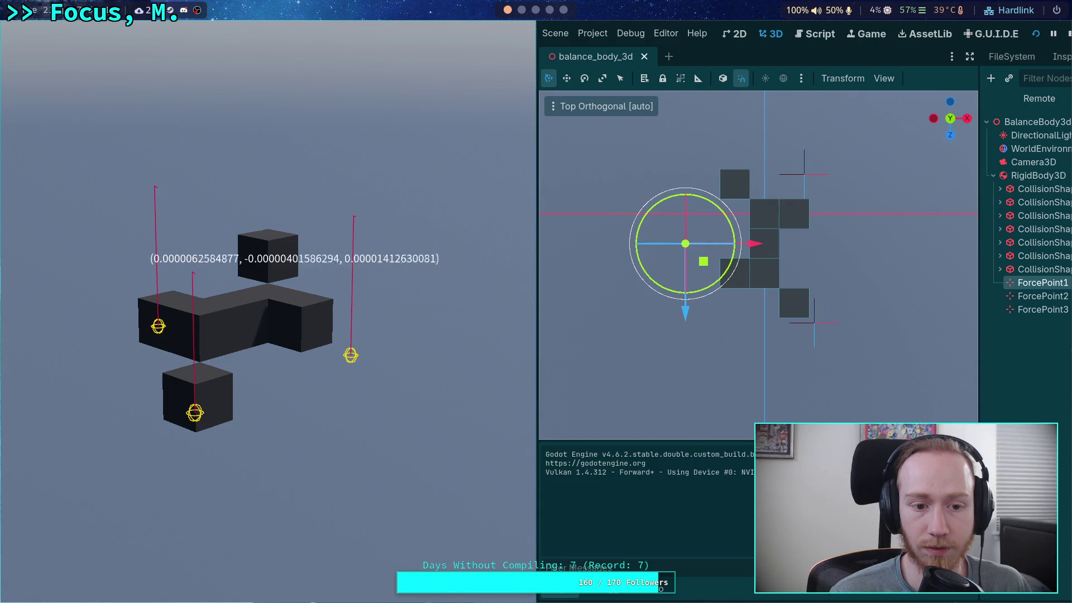
click(1068, 33)
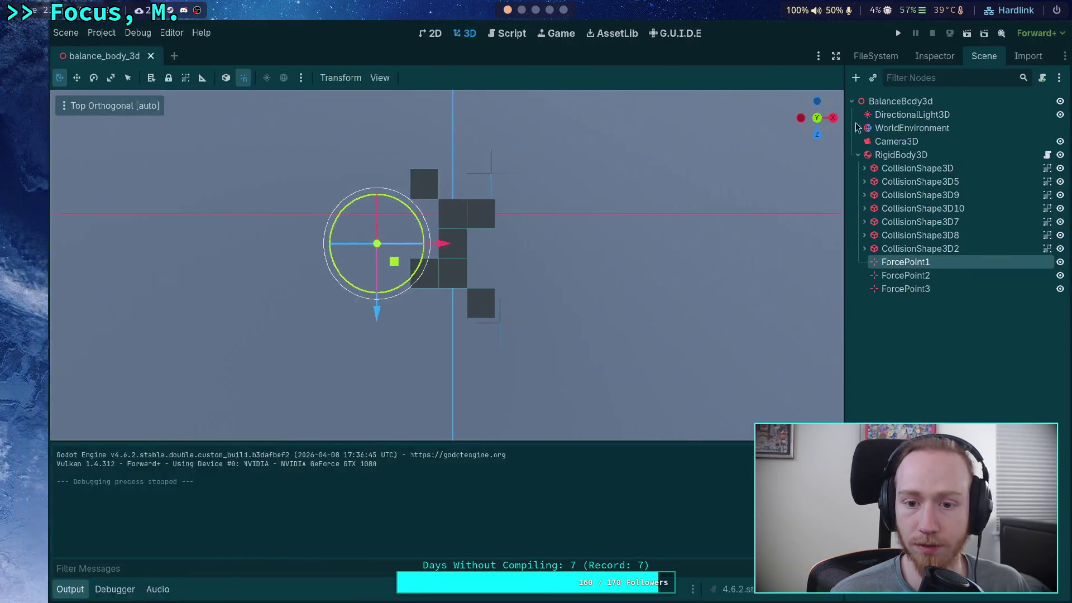
Delete ForcePoint1, move ForcePoint3 over the top-left block and raise it, then run the scene.
key(Delete)
key(Return)
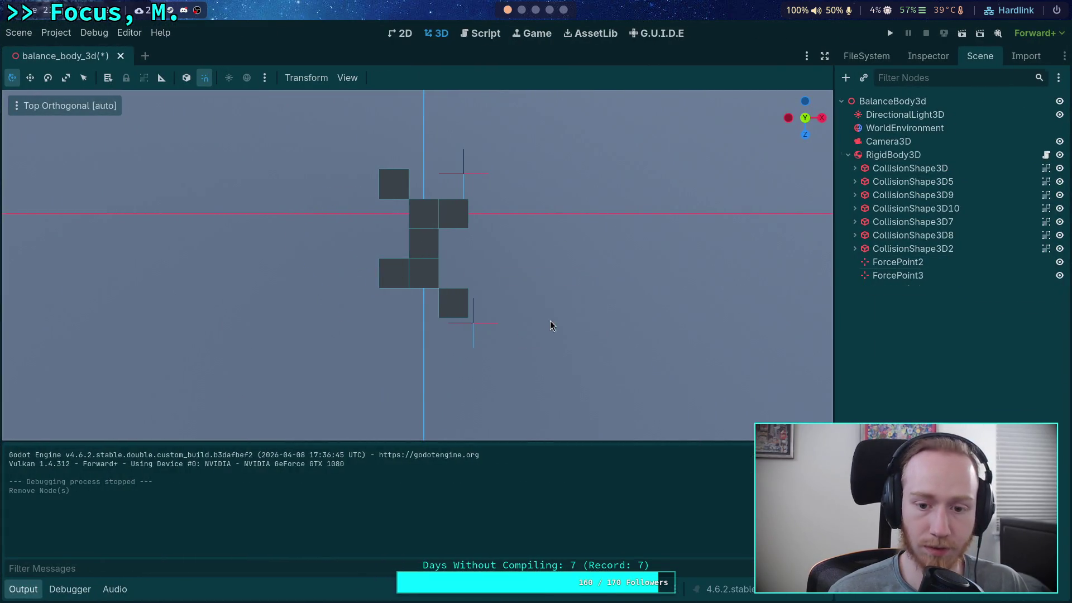
click(473, 326)
mouse_move(489, 341)
mouse_down()
mouse_move(472, 319)
mouse_move(481, 190)
mouse_move(411, 202)
mouse_up()
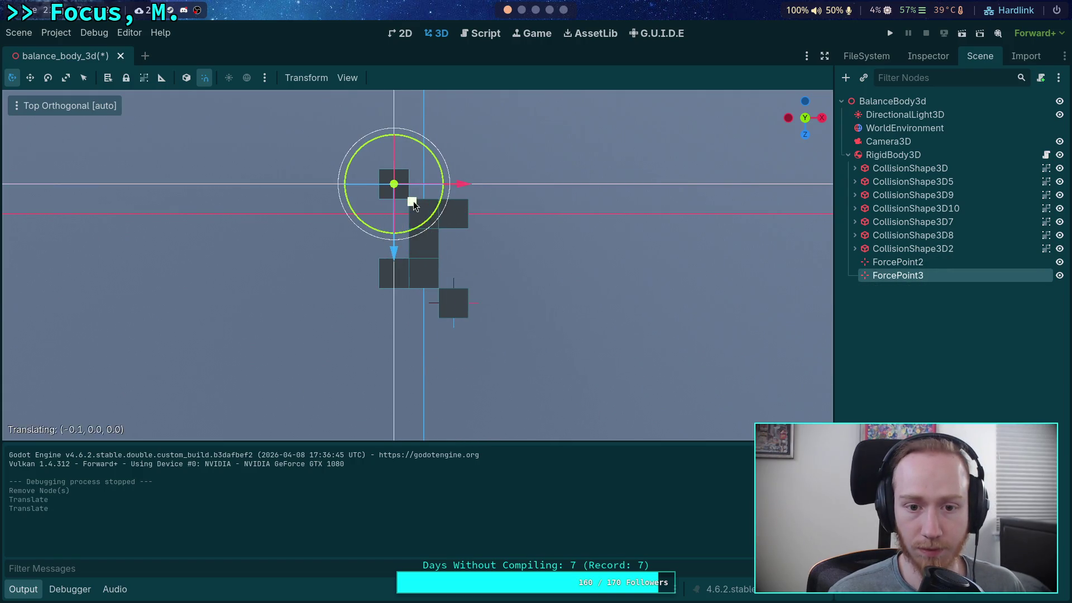
click(822, 118)
drag(516, 227, 516, 172)
click(788, 118)
scroll(550, 226, up, 2)
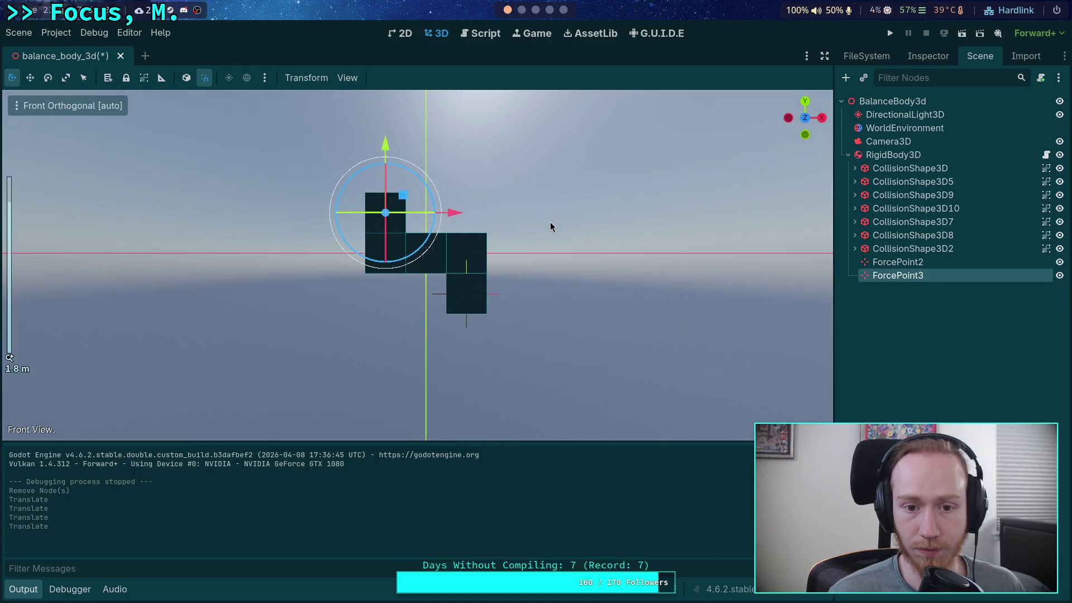
click(890, 33)
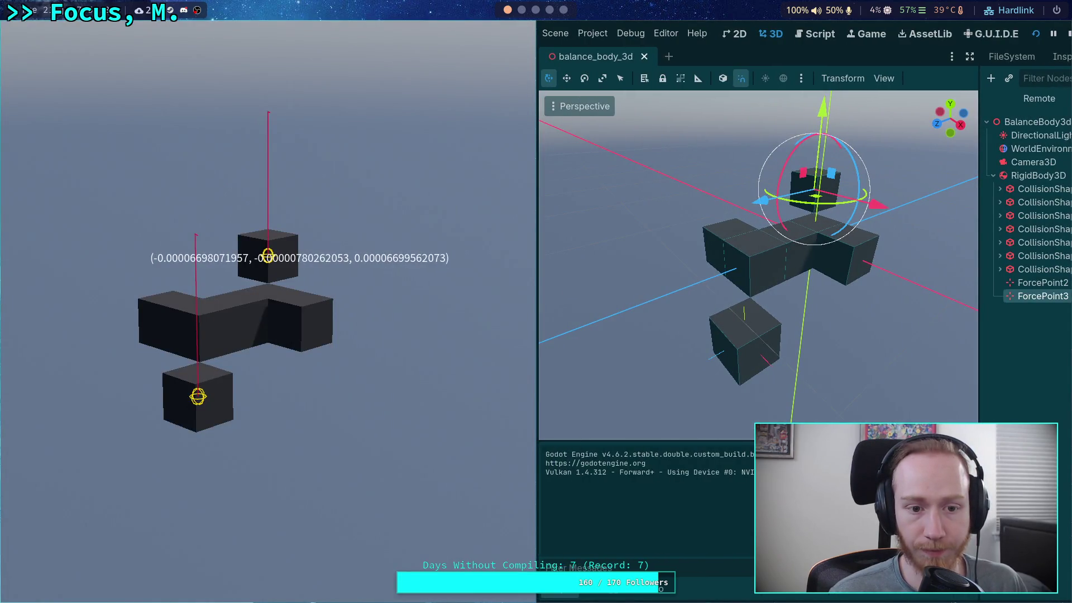
Stop the game and move ForcePoint3 toward the block's middle in Top view.
click(1066, 34)
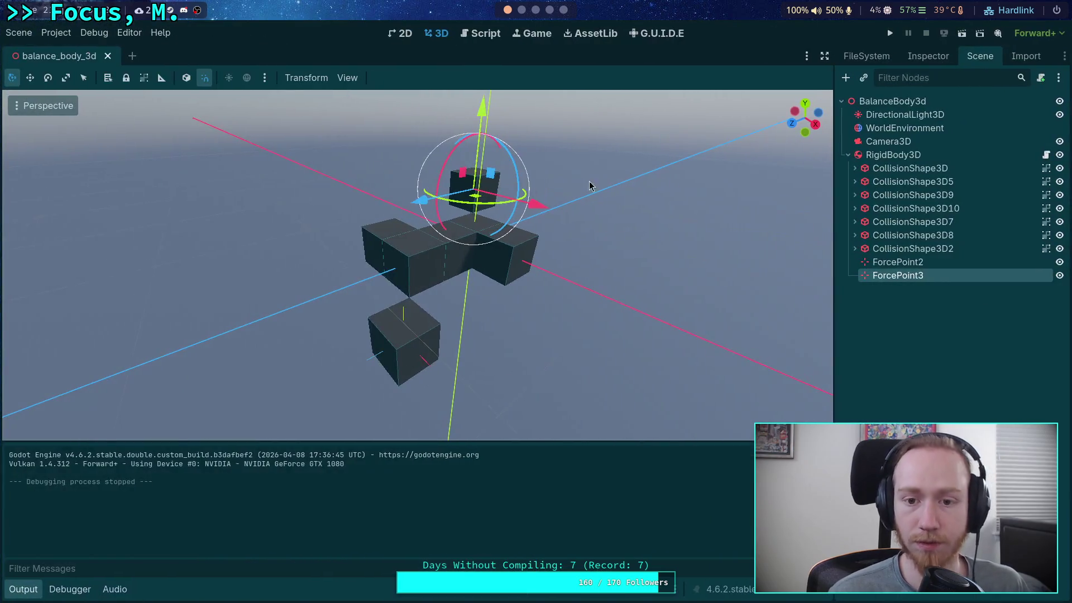
drag(596, 254, 480, 260)
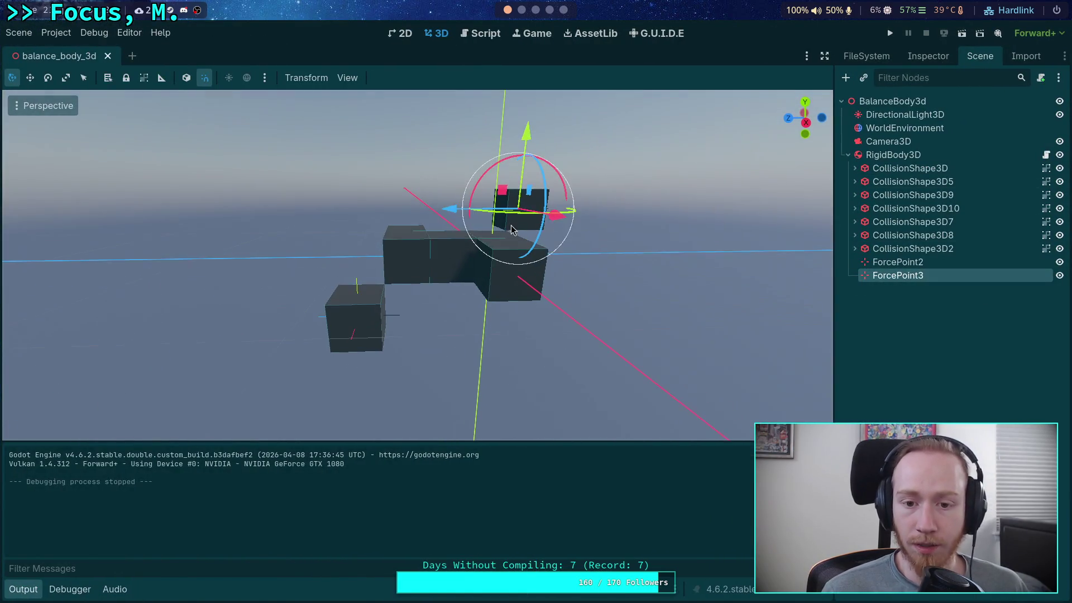
click(806, 106)
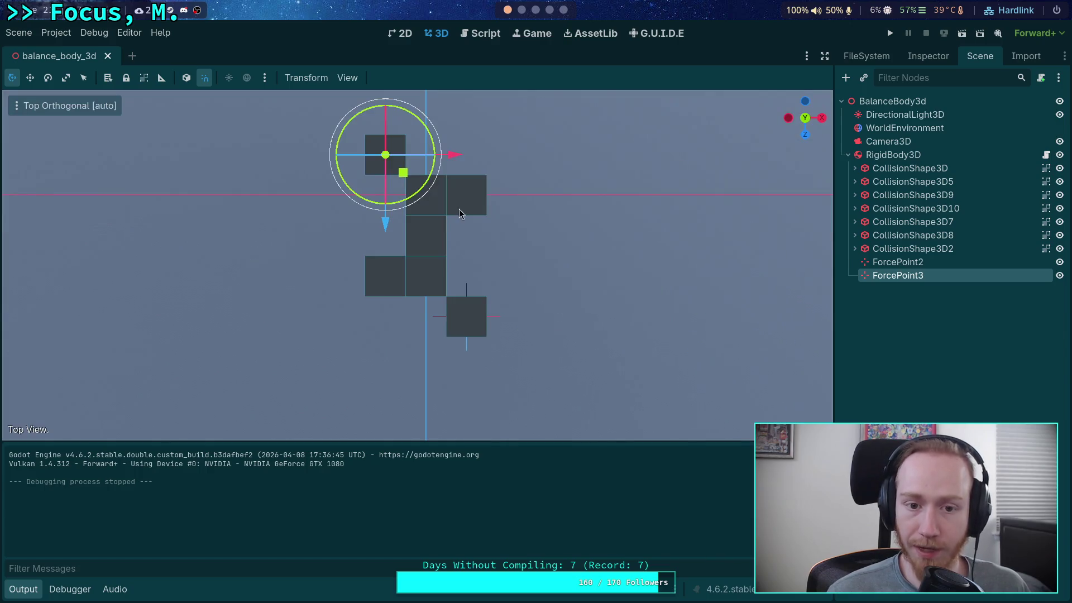
drag(409, 181, 451, 252)
mouse_move(559, 271)
mouse_down()
mouse_move(447, 130)
mouse_move(450, 227)
mouse_up()
Delete ForcePoint2 and test-run the scene with ForcePoint3 as the only force point.
click(918, 262)
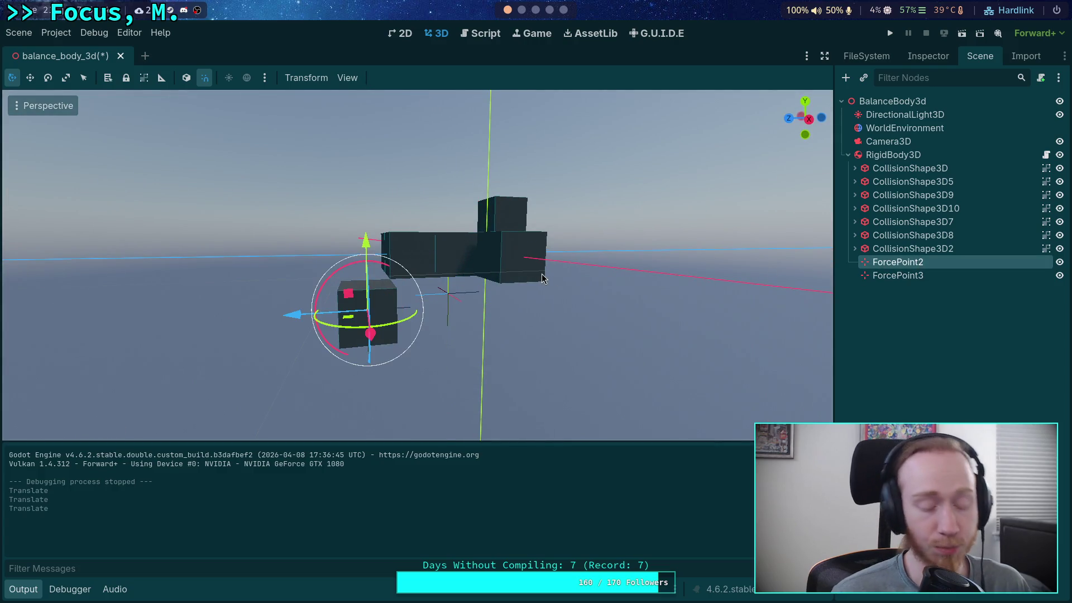
key(Delete)
key(Return)
key(F6)
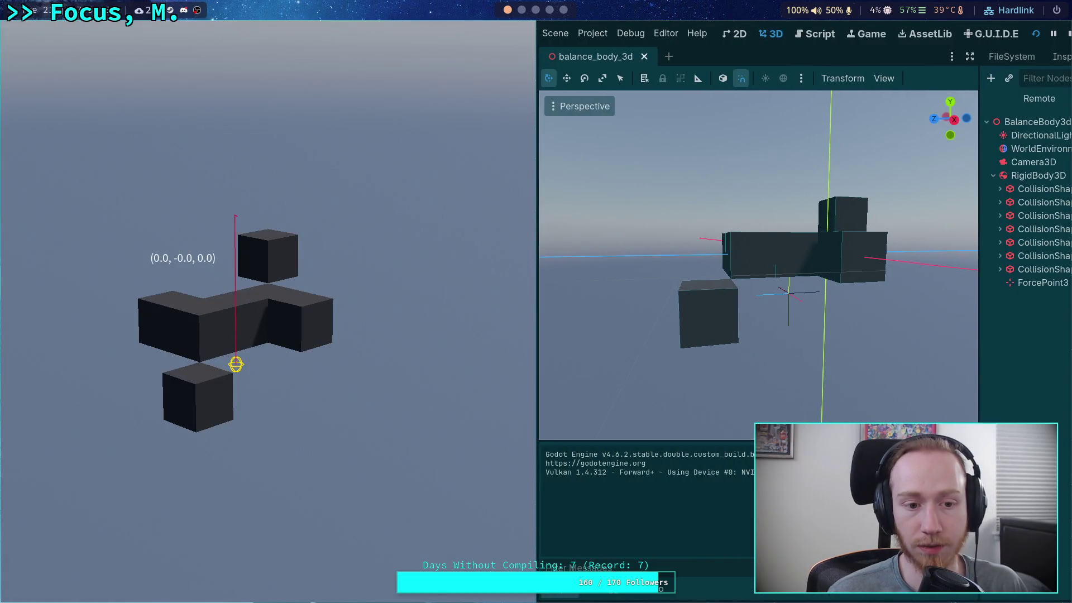
key(Escape)
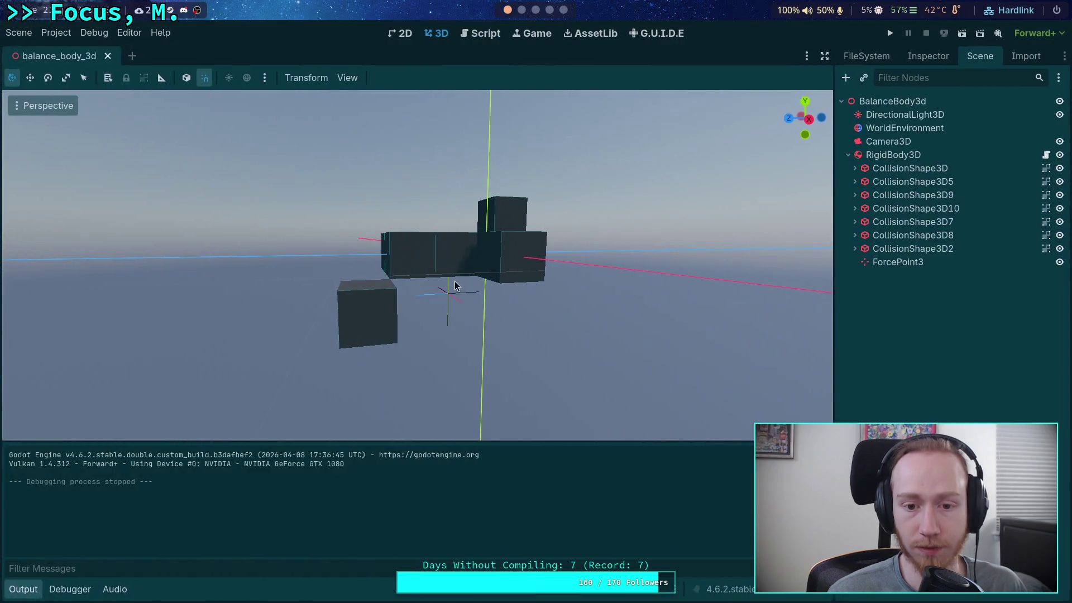
Raise ForcePoint3 and test-run the scene.
click(464, 293)
drag(462, 240, 461, 190)
drag(390, 260, 369, 260)
key(F5)
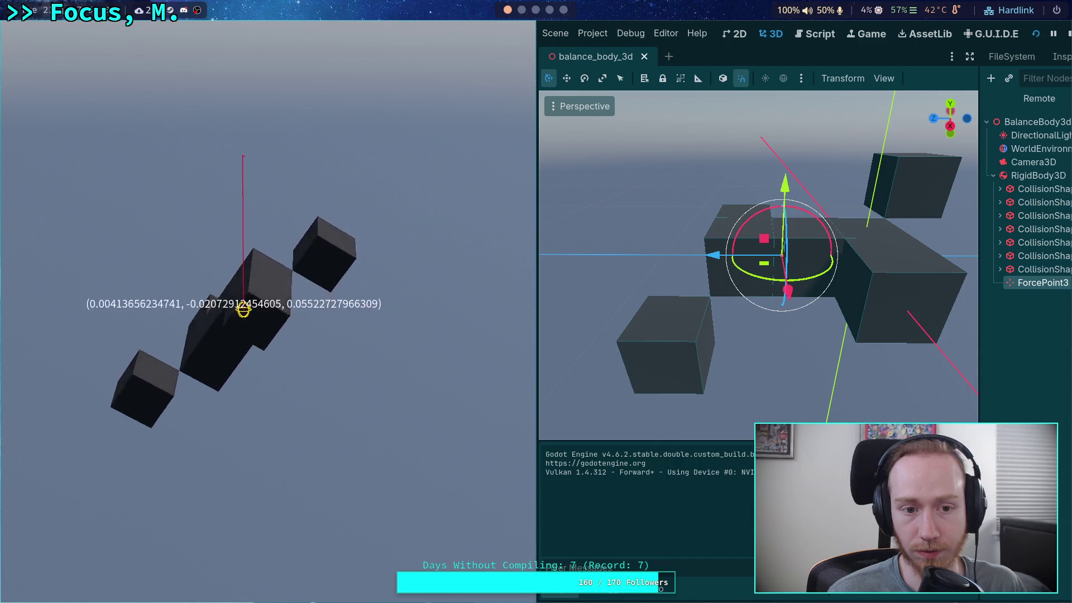
click(1068, 35)
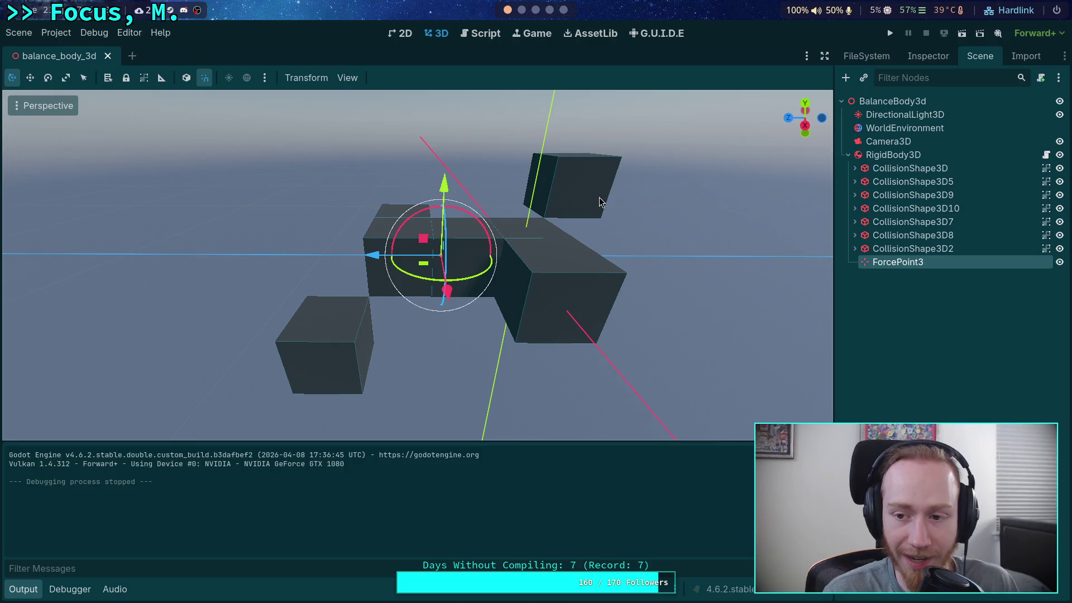
Shift ForcePoint3 along its Z axis and rename it to ForcePoint1.
drag(372, 255, 406, 257)
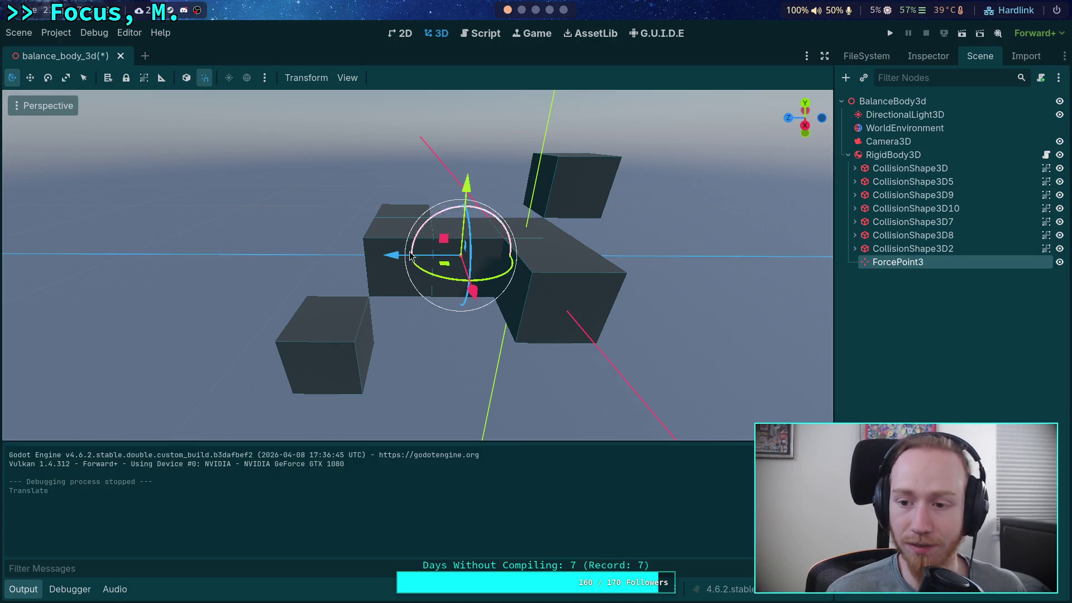
double_click(946, 264)
text(ForcePoint1)
key(Return)
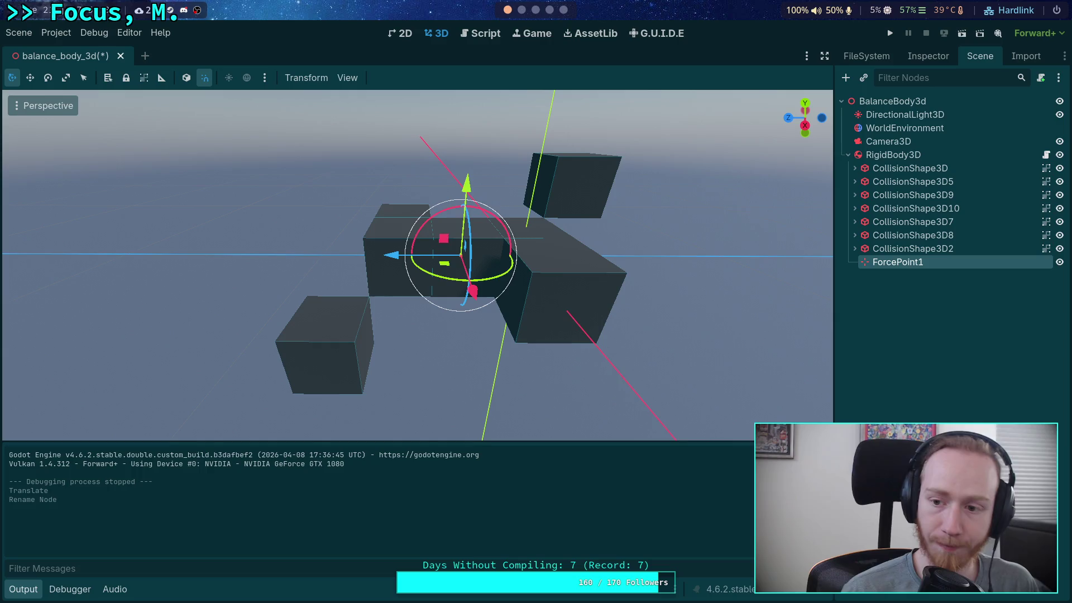
Lower ForcePoint1 by 0.3 in side view, duplicate it, and test-run with five force points.
click(805, 104)
drag(507, 168, 564, 218)
click(820, 126)
mouse_move(457, 182)
mouse_down()
mouse_move(457, 247)
mouse_move(439, 249)
mouse_move(379, 174)
mouse_move(330, 290)
mouse_move(340, 321)
mouse_move(551, 343)
mouse_move(557, 163)
mouse_move(582, 270)
mouse_up()
click(805, 101)
key(ctrl+d)
key(ctrl+d)
key(ctrl+d)
click(892, 33)
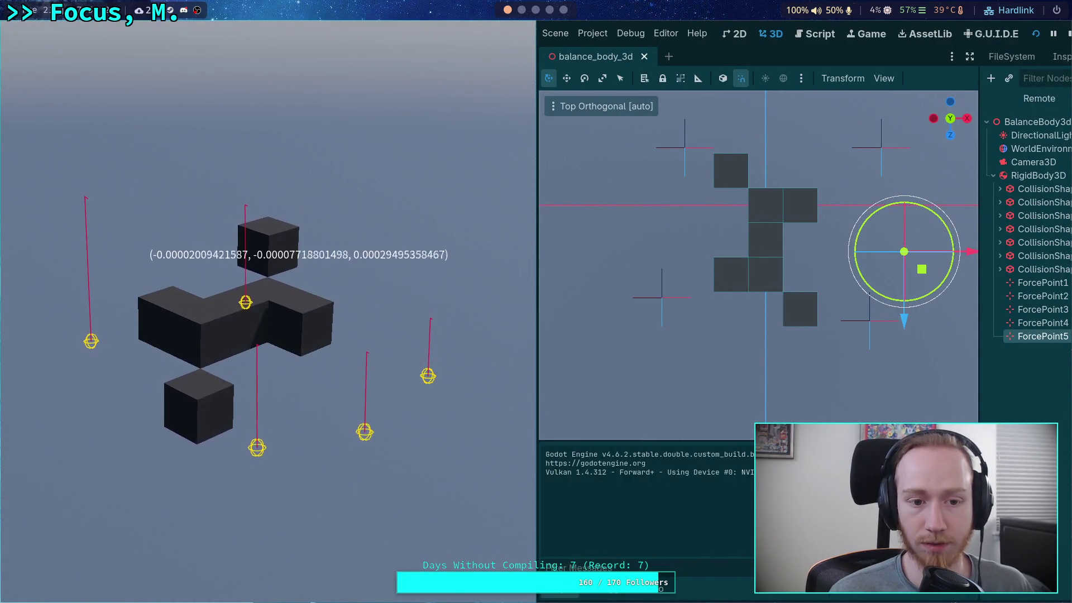
Duplicate ForcePoint5 into ForcePoint6 on the block's left, reposition ForcePoint2, 1 and 4, and test-run.
key(F8)
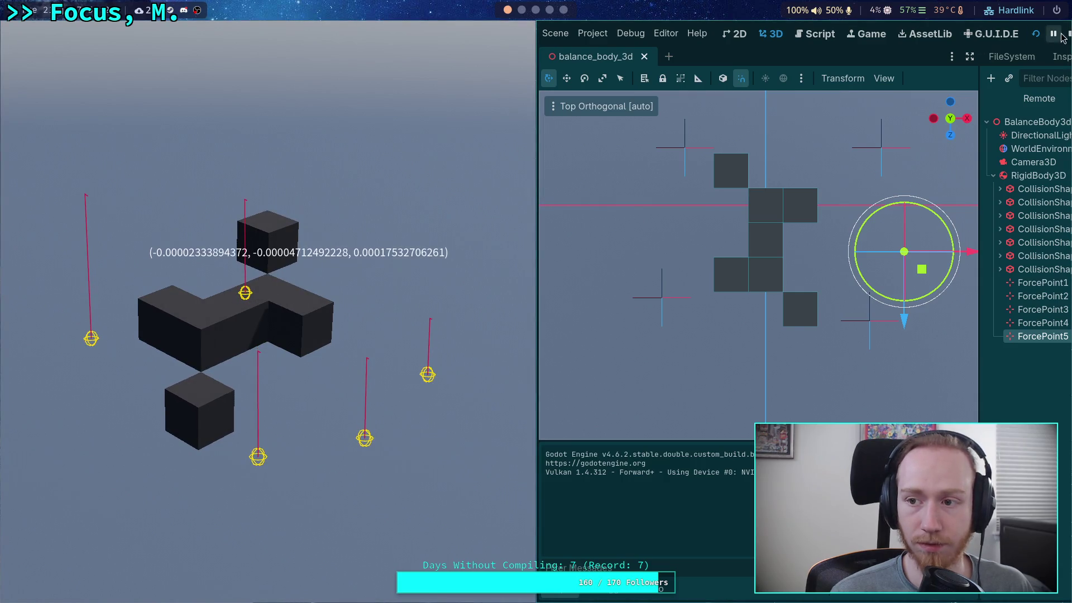
key(ctrl+d)
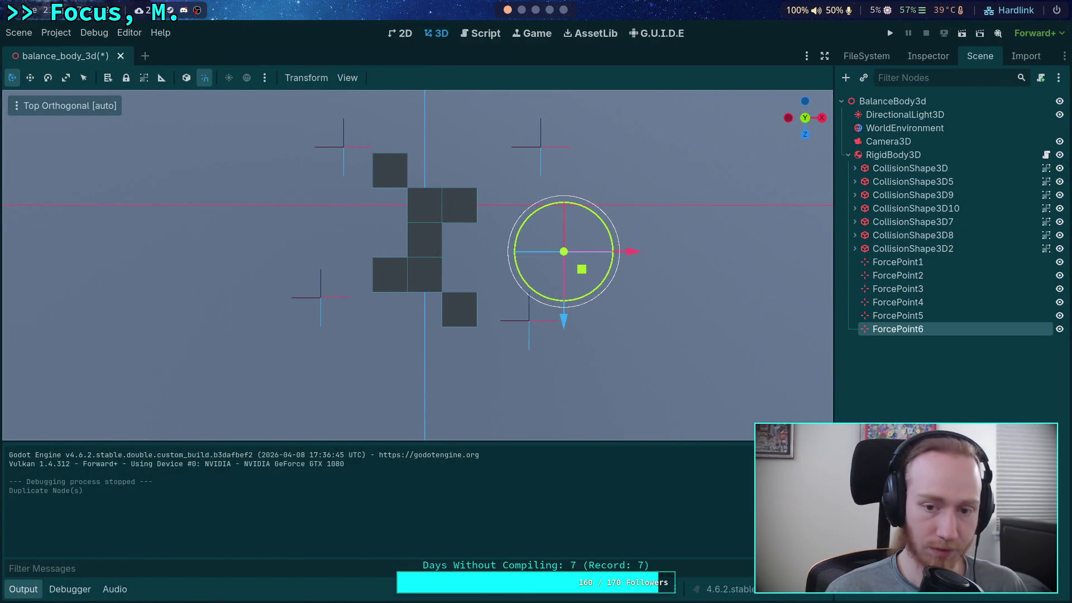
drag(594, 272, 350, 247)
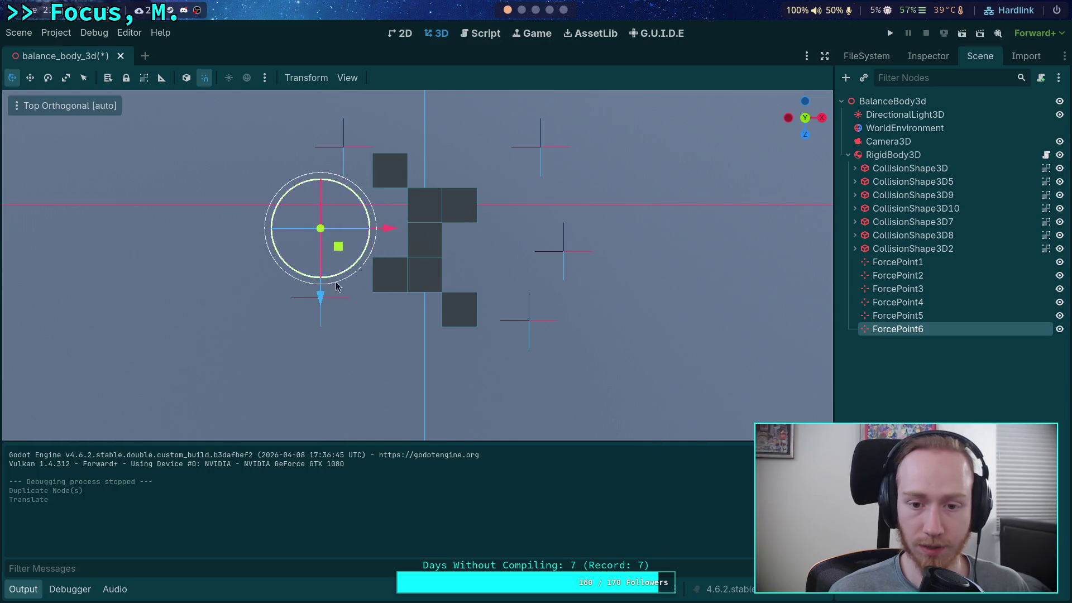
click(321, 319)
drag(337, 315, 359, 372)
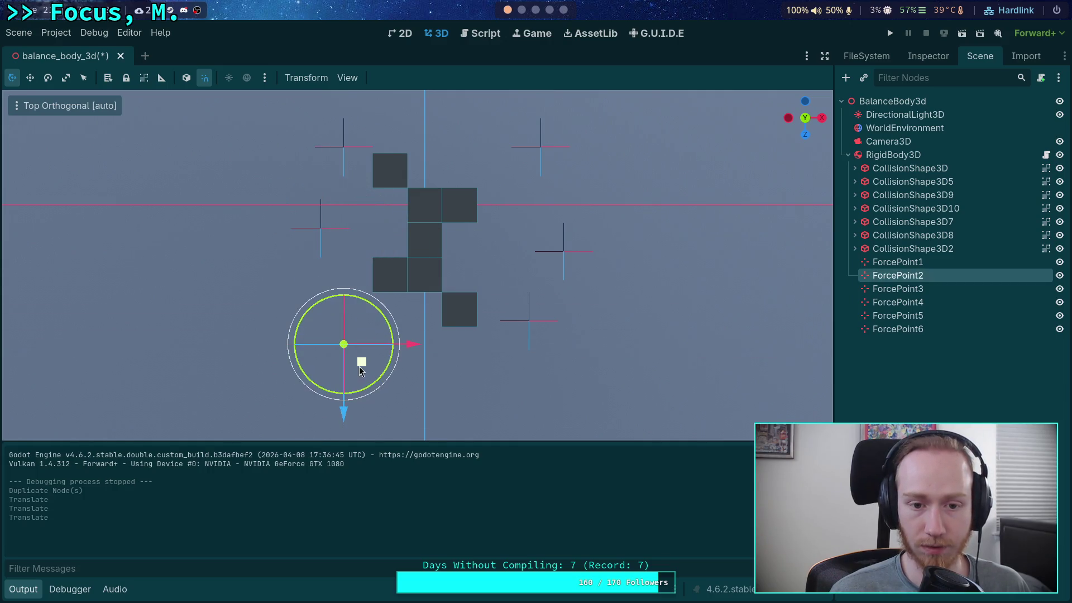
click(360, 151)
drag(362, 165, 374, 130)
click(541, 148)
drag(559, 165, 529, 154)
click(891, 33)
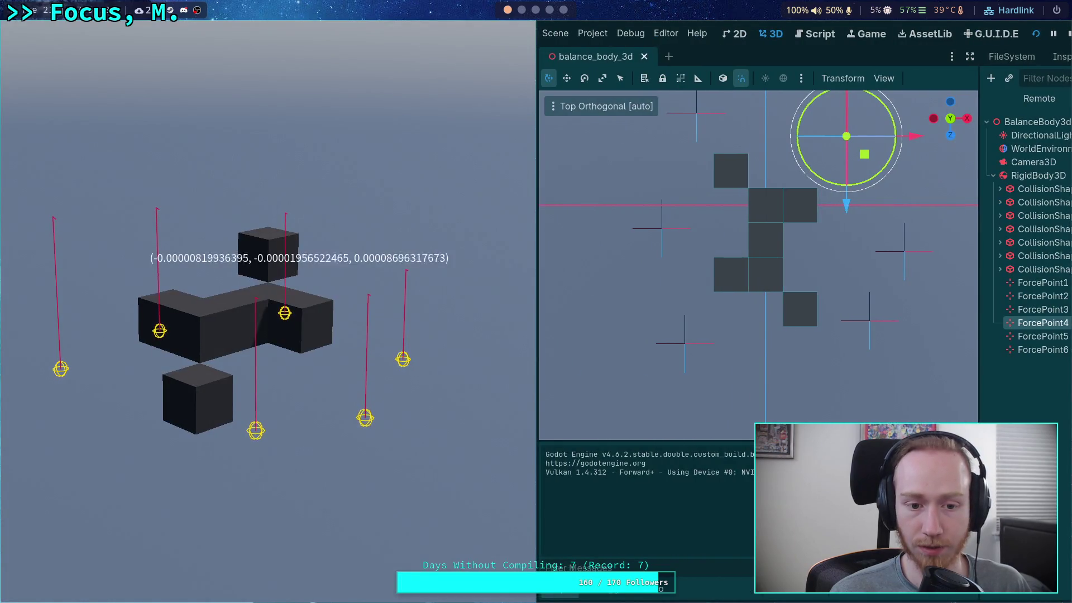
click(1069, 33)
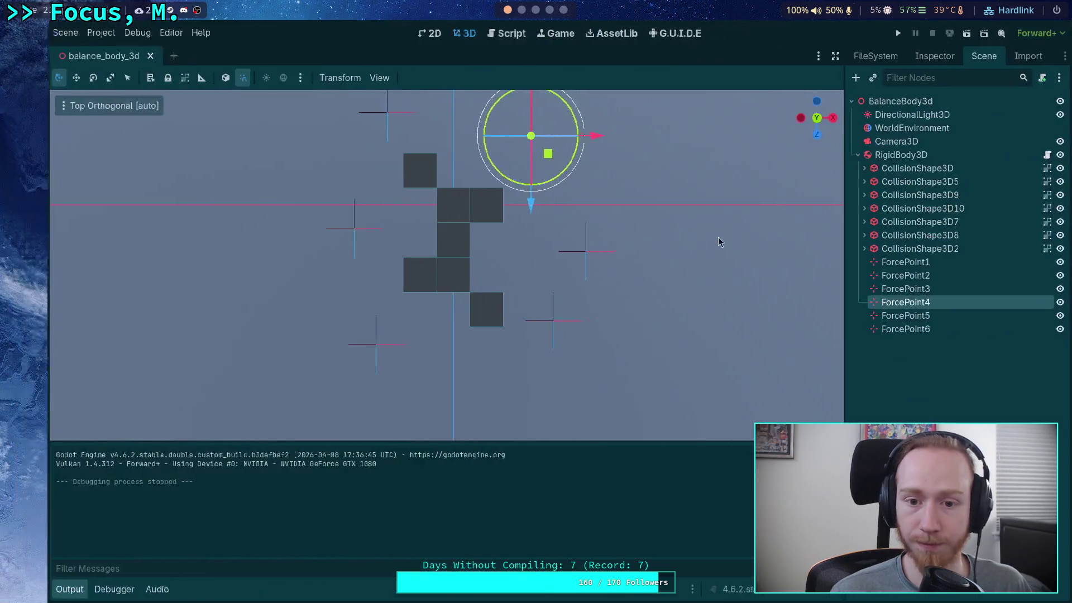
Raise ForcePoint1, ForcePoint3 and ForcePoint5, reposition ForcePoint3 and ForcePoint1, and test the balance.
mouse_move(430, 144)
mouse_down()
mouse_move(351, 211)
mouse_move(318, 271)
mouse_move(363, 232)
mouse_move(315, 229)
mouse_up()
click(623, 308)
mouse_move(611, 229)
mouse_down()
mouse_move(612, 204)
mouse_move(609, 266)
mouse_up()
click(276, 302)
drag(274, 238, 274, 193)
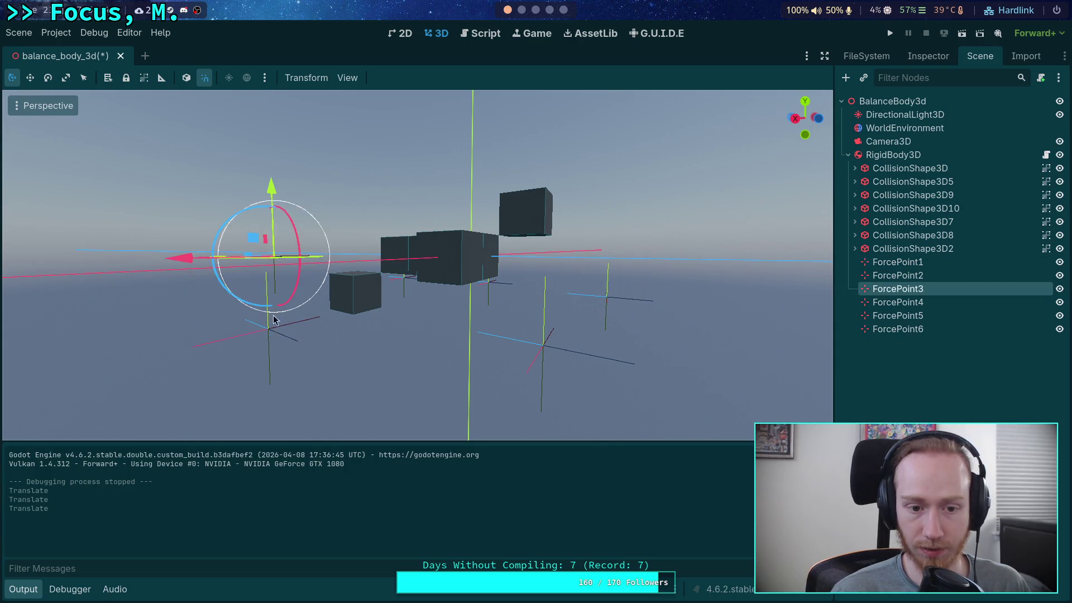
click(268, 329)
drag(267, 266, 268, 239)
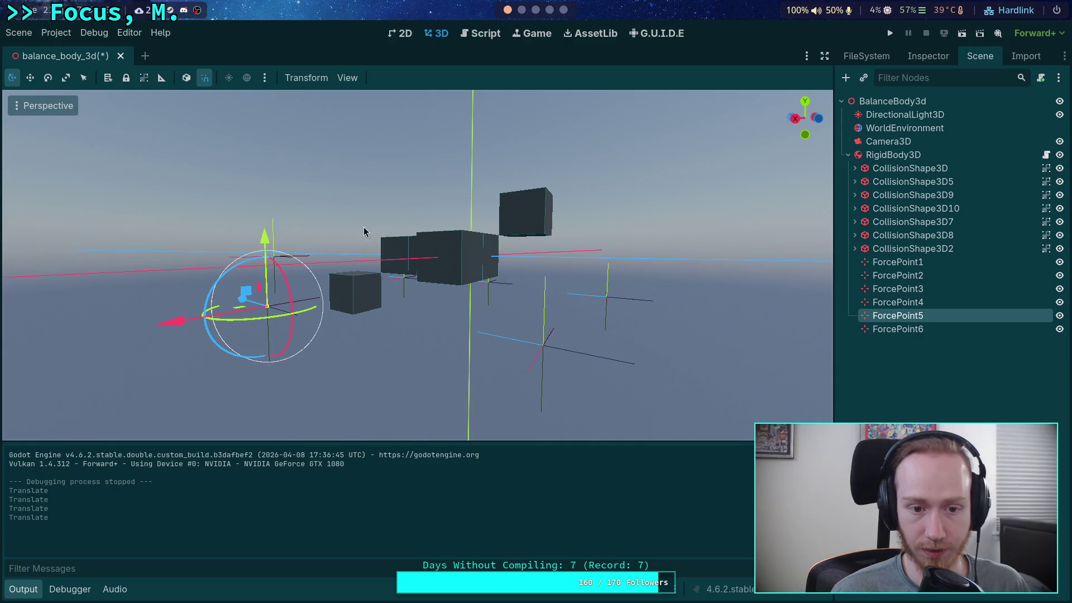
click(282, 251)
mouse_move(285, 215)
mouse_down()
mouse_move(321, 236)
mouse_move(438, 222)
mouse_move(582, 334)
mouse_up()
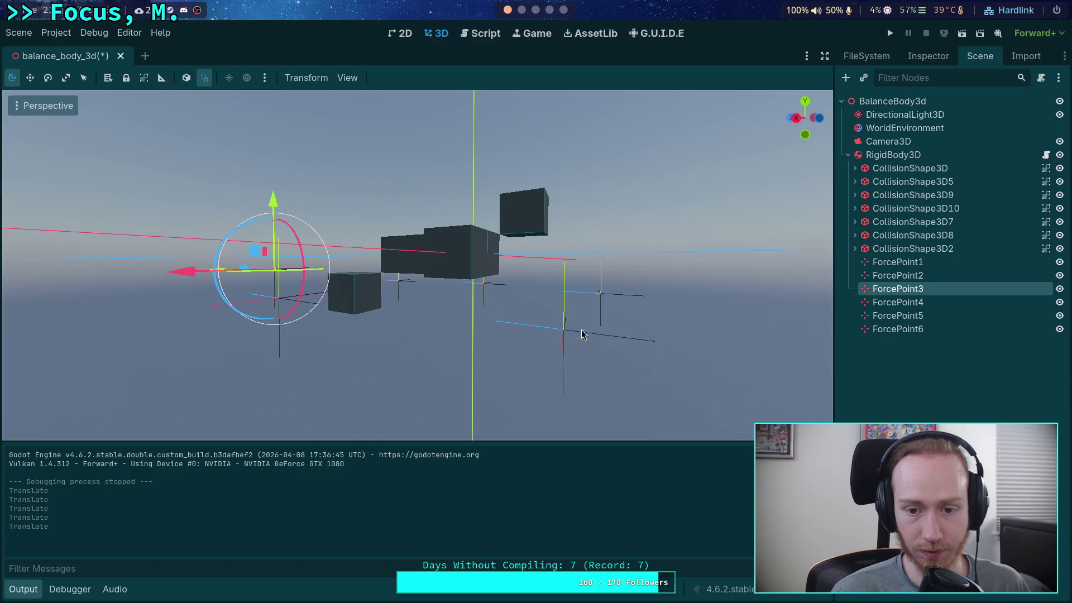
click(605, 296)
mouse_move(601, 240)
mouse_down()
mouse_move(601, 258)
mouse_move(435, 250)
mouse_move(228, 205)
mouse_up()
key(F5)
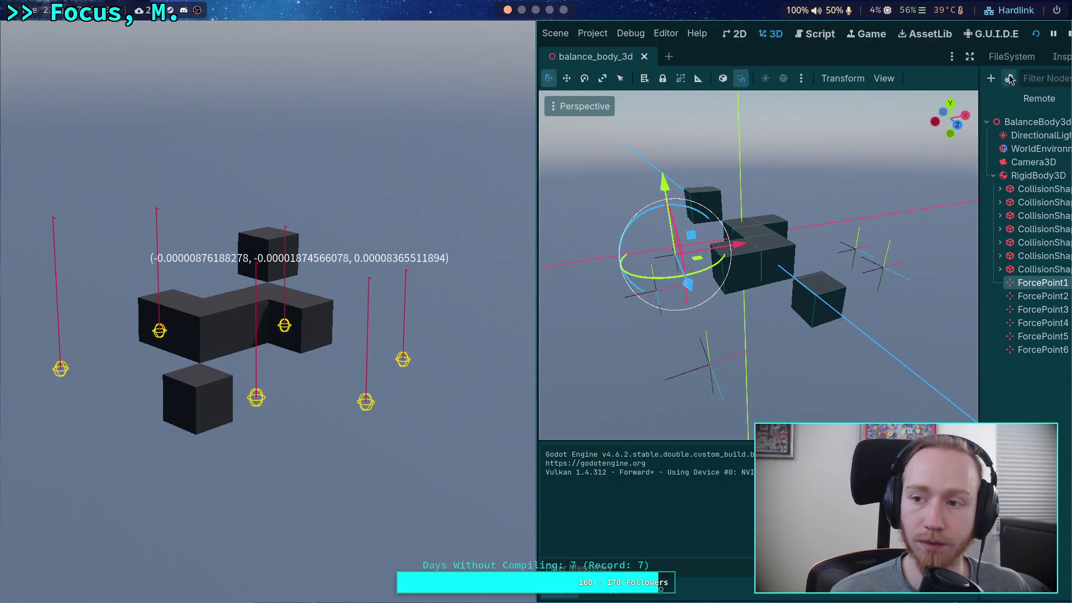
click(1067, 35)
In Top view, duplicate ForcePoint1 into ForcePoint7, adjust ForcePoint6, 1 and 7, and test-run.
click(805, 117)
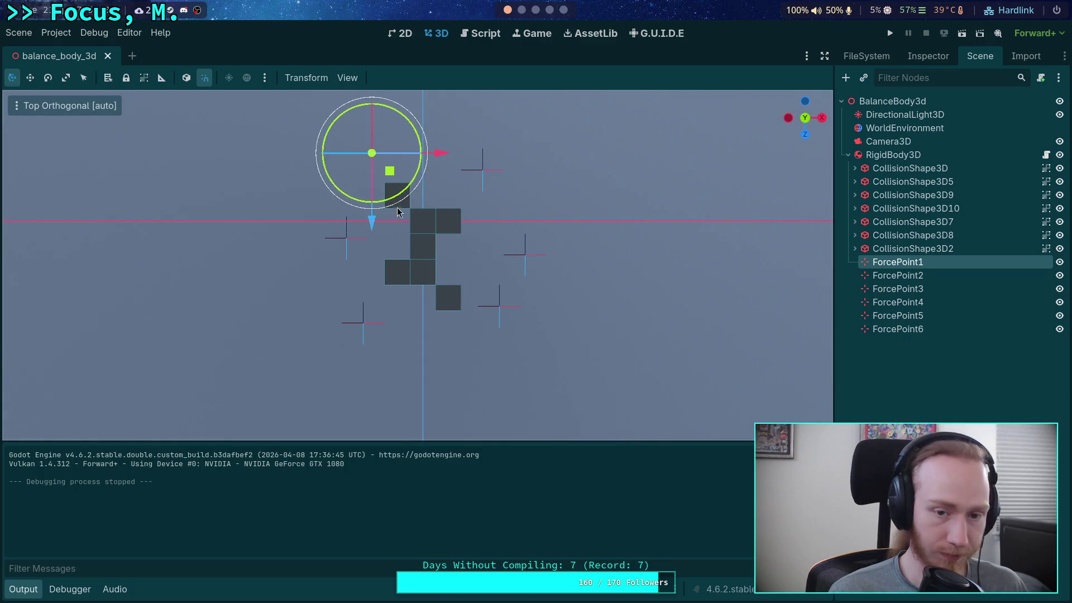
key(ctrl+d)
mouse_move(390, 171)
mouse_down()
mouse_move(429, 154)
mouse_move(407, 137)
mouse_up()
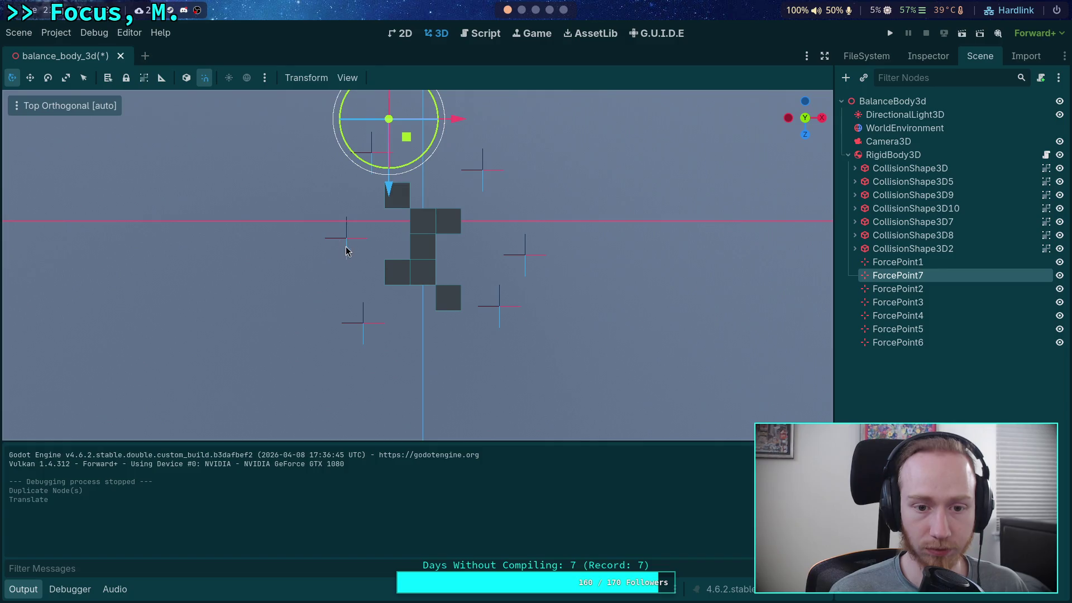
click(346, 238)
drag(365, 257, 356, 281)
click(371, 148)
drag(390, 169, 341, 190)
click(389, 118)
drag(407, 136, 398, 145)
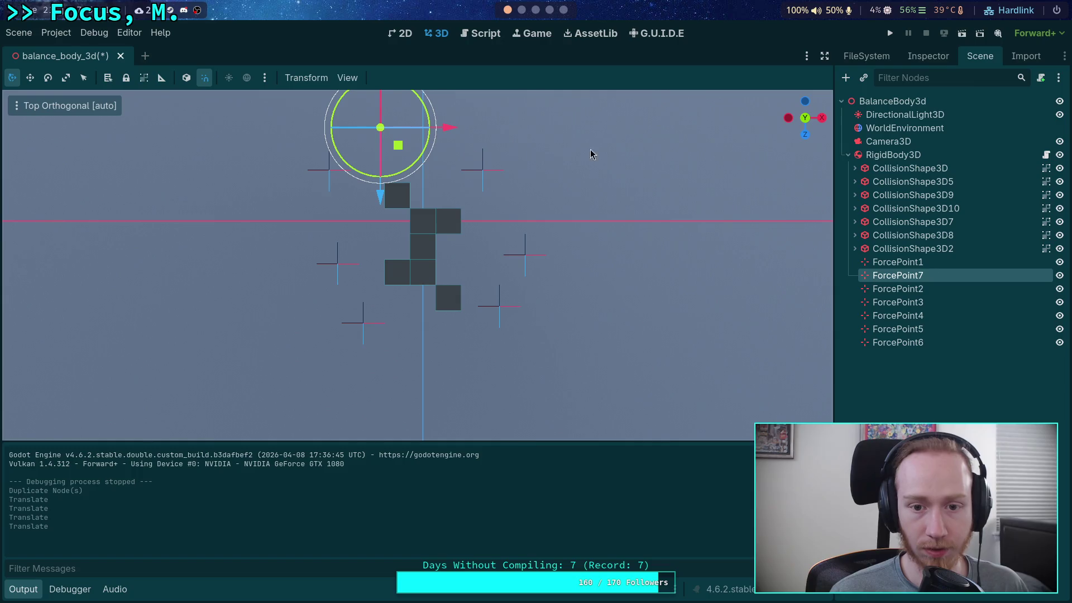
click(890, 33)
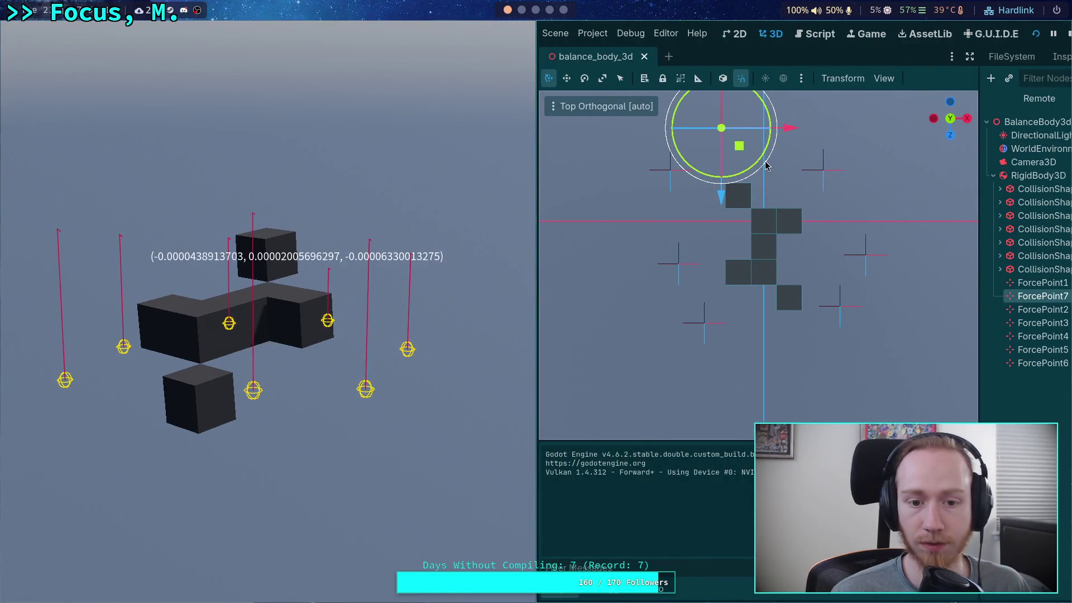
click(1053, 34)
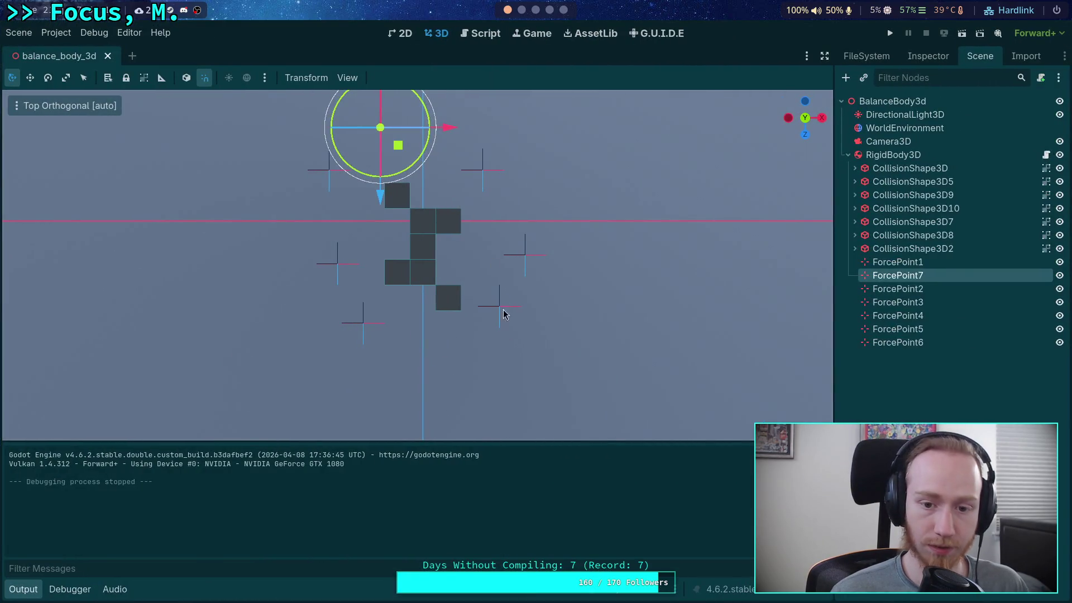
Duplicate ForcePoint3 into ForcePoint8 below the block and test-run with eight force points.
click(499, 306)
key(ctrl+d)
drag(518, 323, 501, 392)
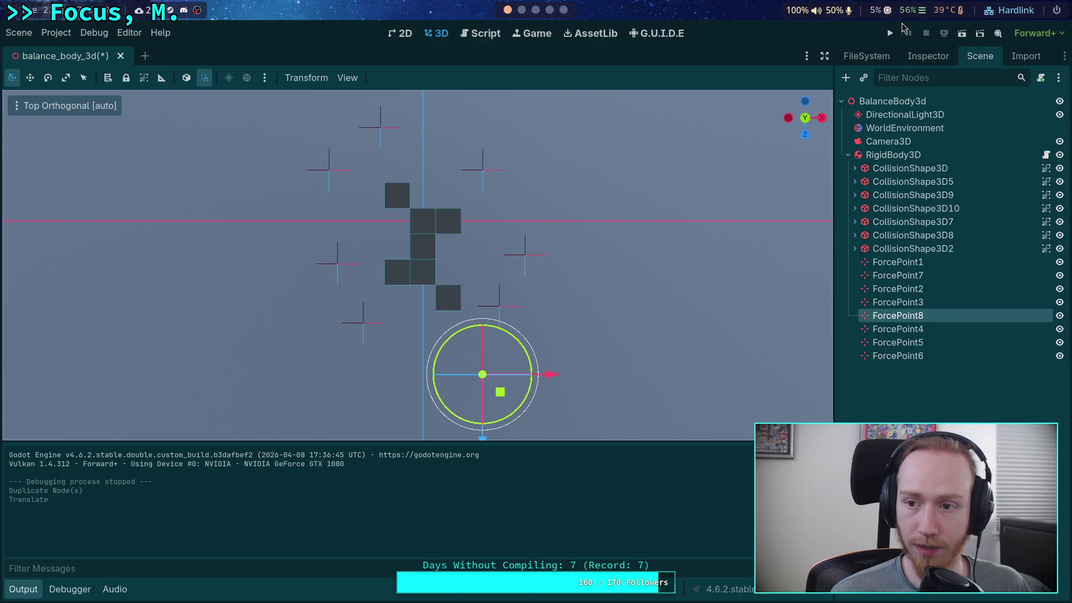
click(890, 33)
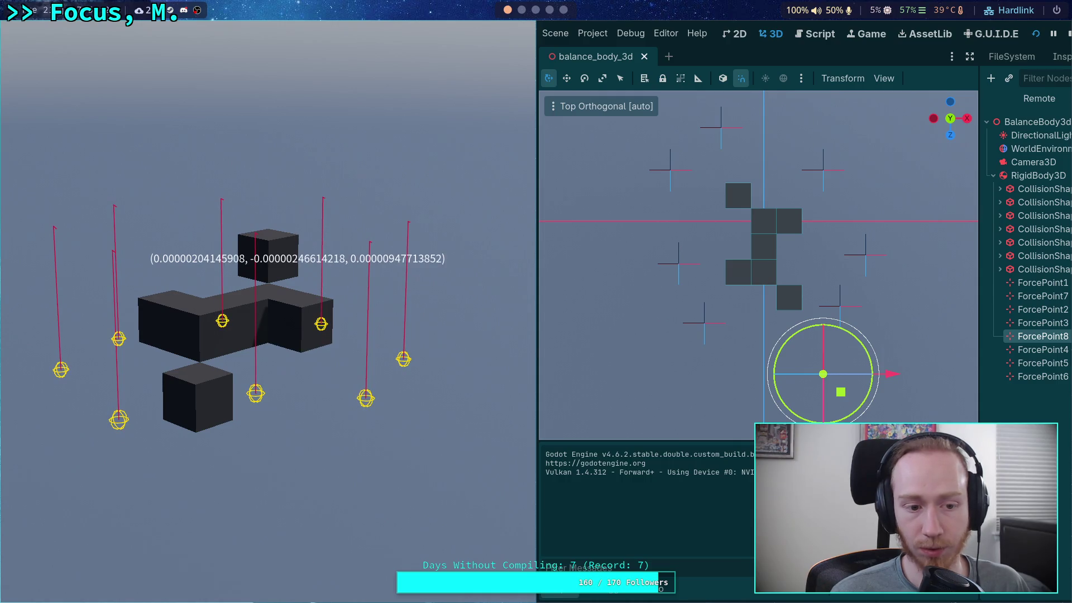
key(F8)
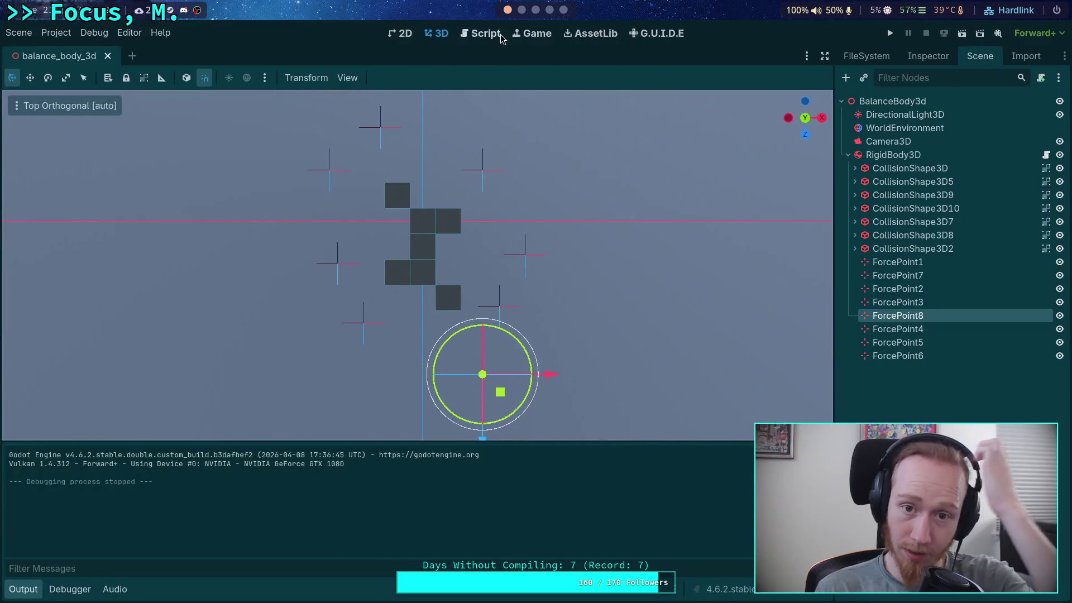
Cap line 87's markiplier as minf(2.0 / float(count), 1.0) and save balance_body_3d.gd.
click(485, 33)
scroll(475, 186, up, 10)
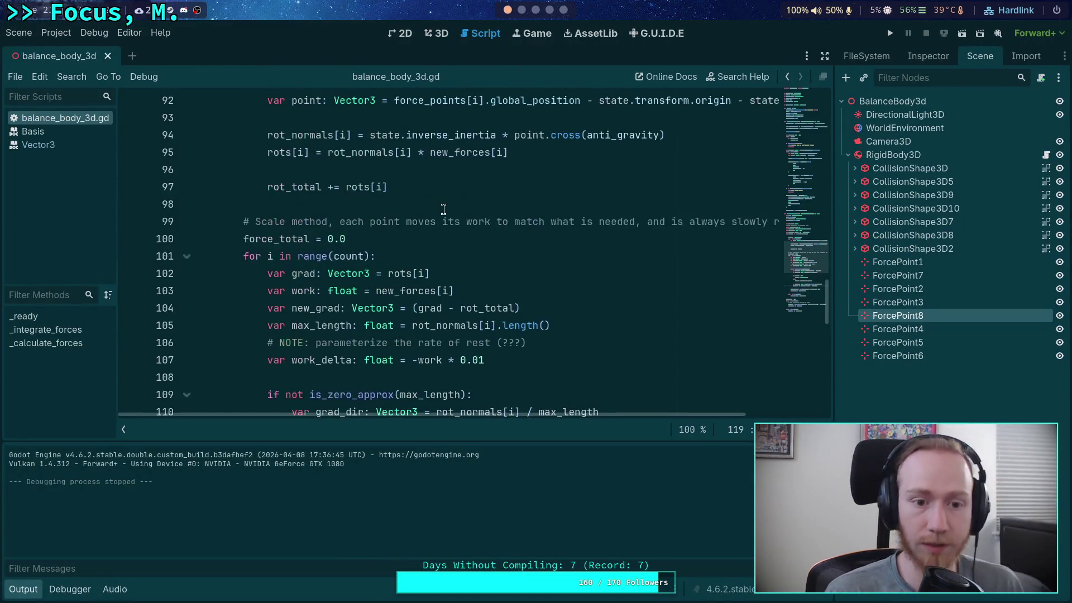
click(362, 273)
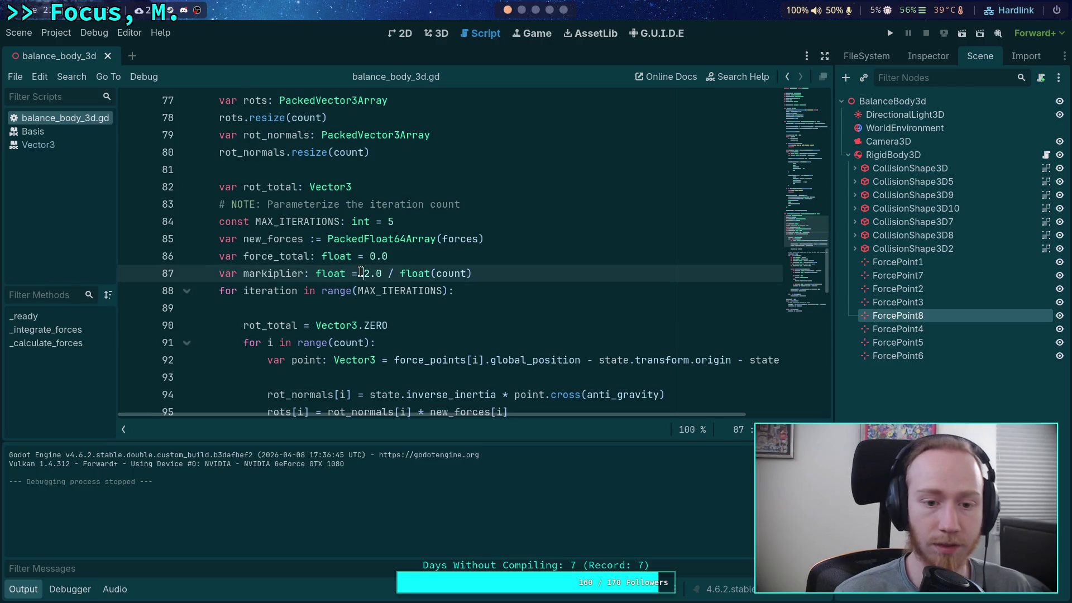
text(minf()
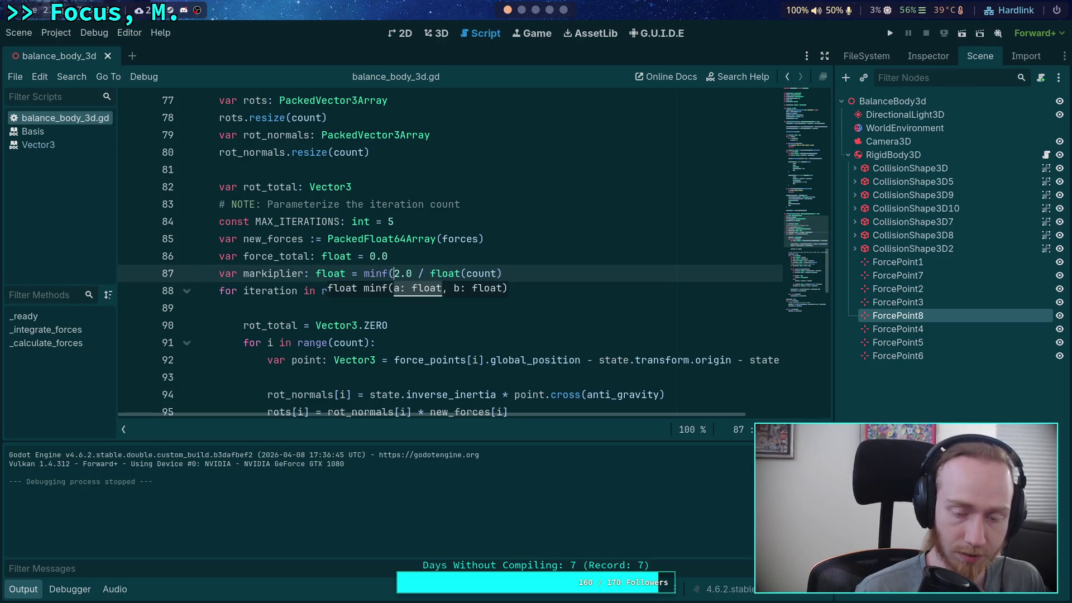
click(512, 281)
text(, 1.0)
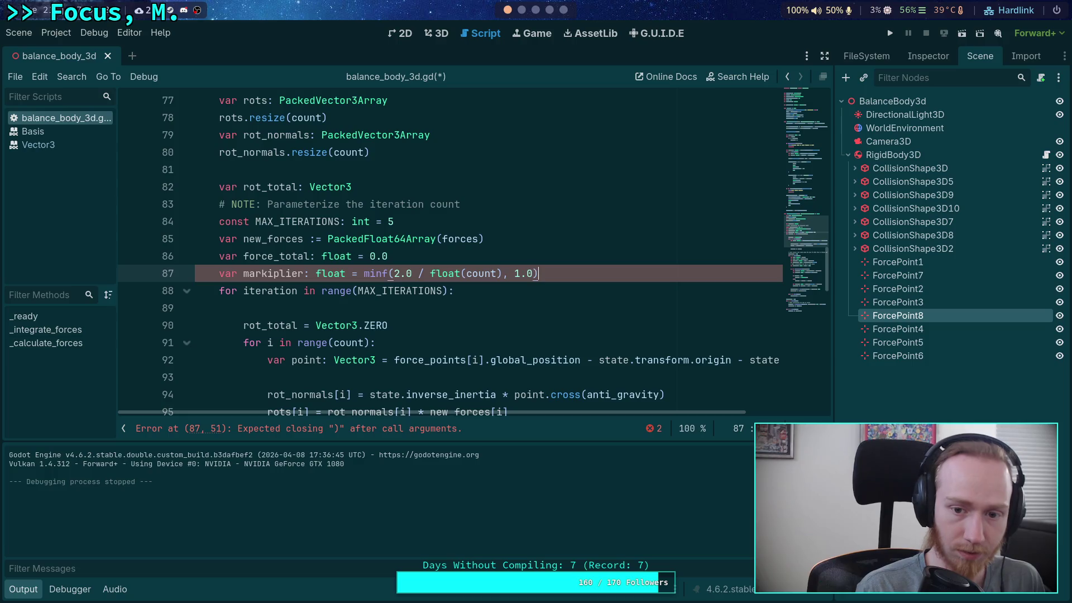
key(ctrl+s)
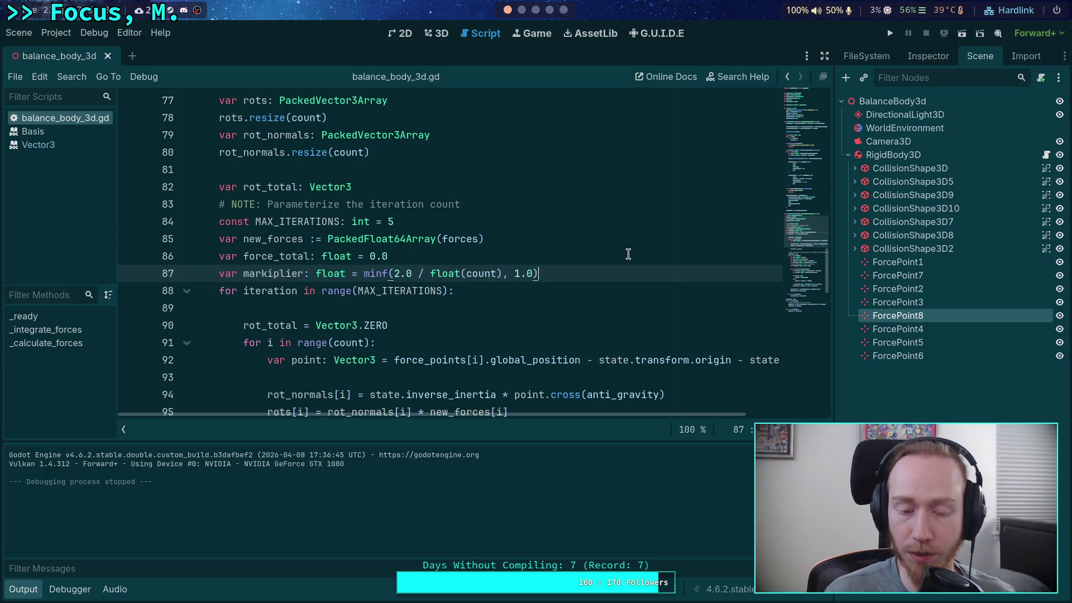
scroll(723, 129, down, 6)
click(525, 10)
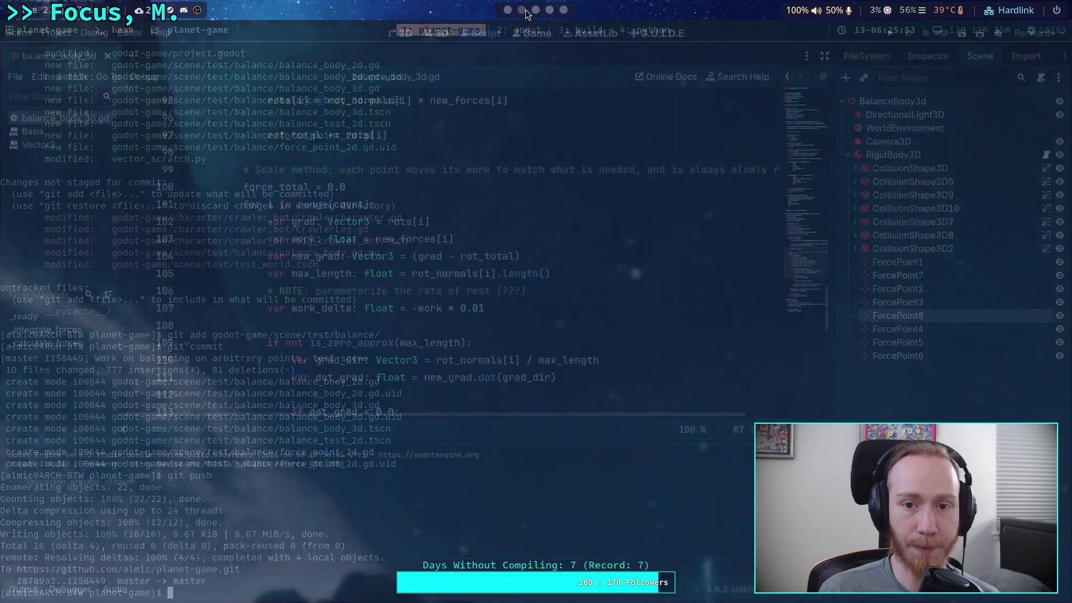
Check git status and stage the godot-game/scene/test/balance/ folder.
text(git status)
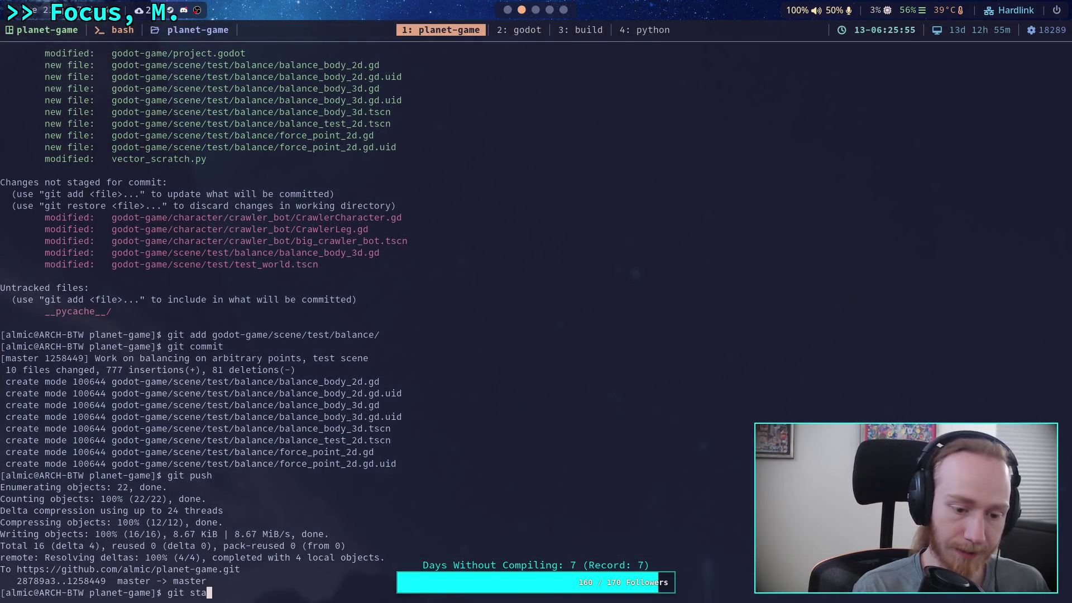
key(Return)
text(it )
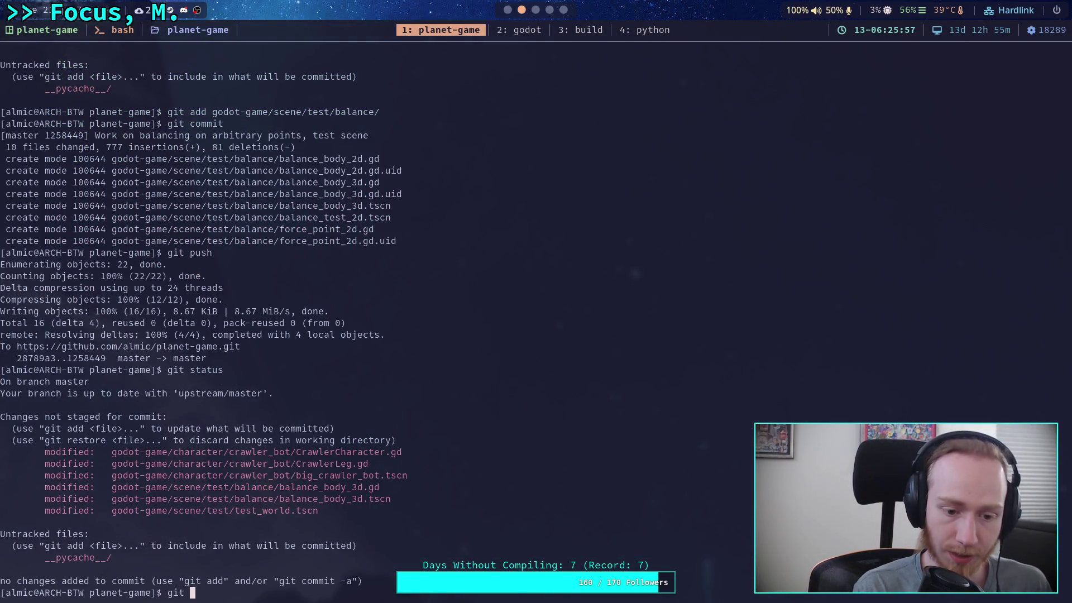
text(add godot-game/scene/test/balance/)
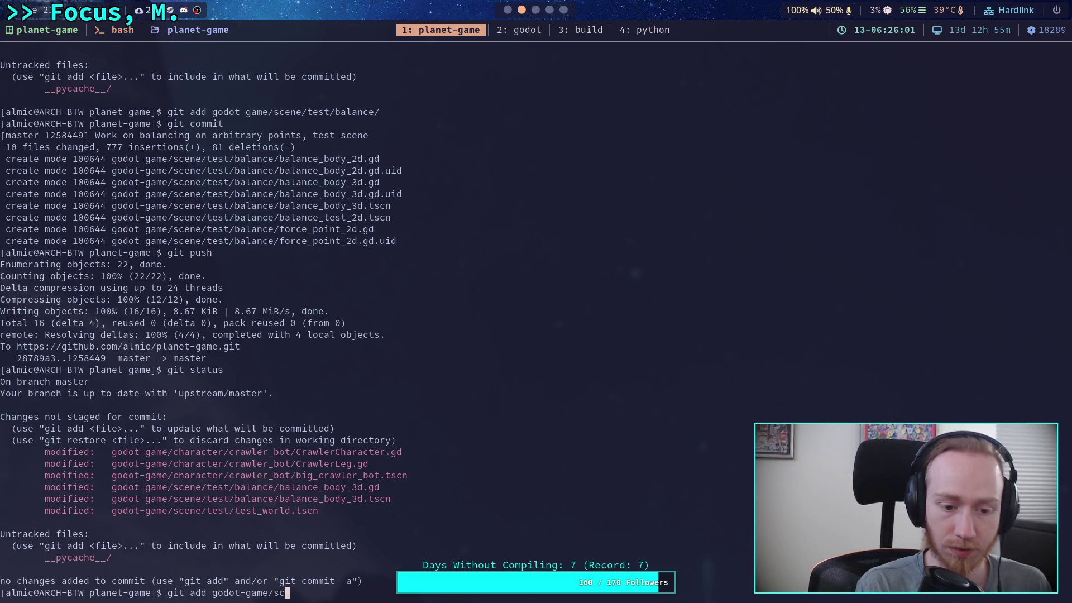
key(Return)
Review the staged changes with git diff --cached, paging to the end.
text(git )
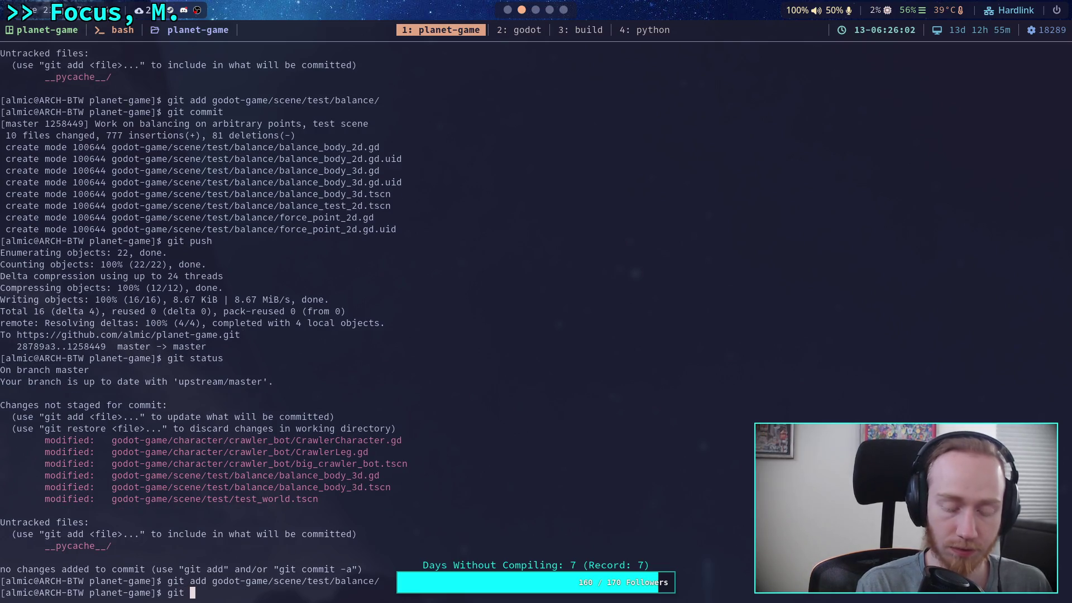
text(diff --cached)
key(Return)
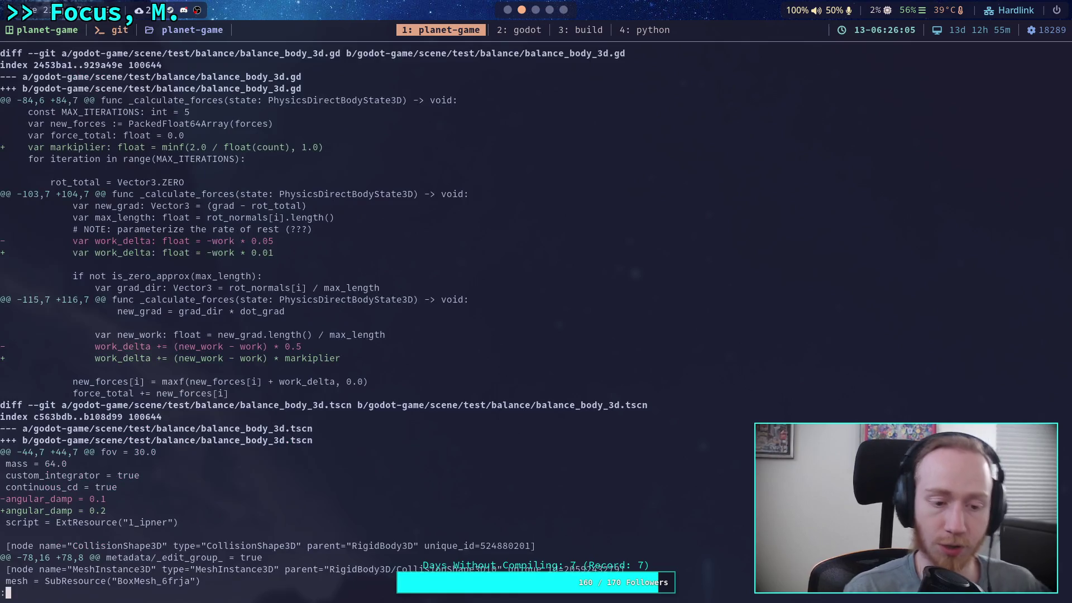
scroll(481, 312, down, 7)
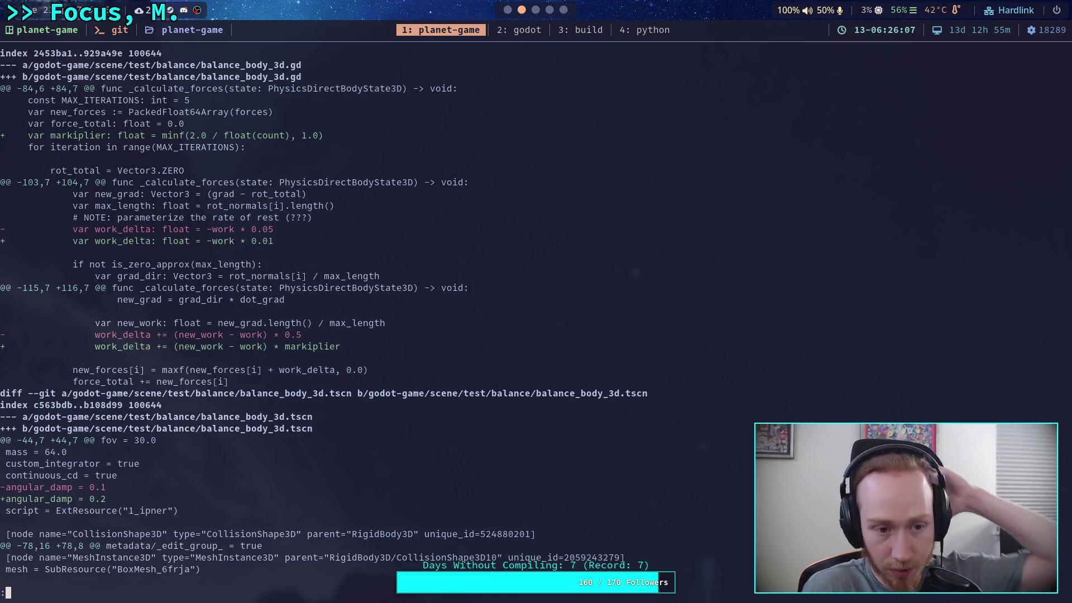
key(Down)
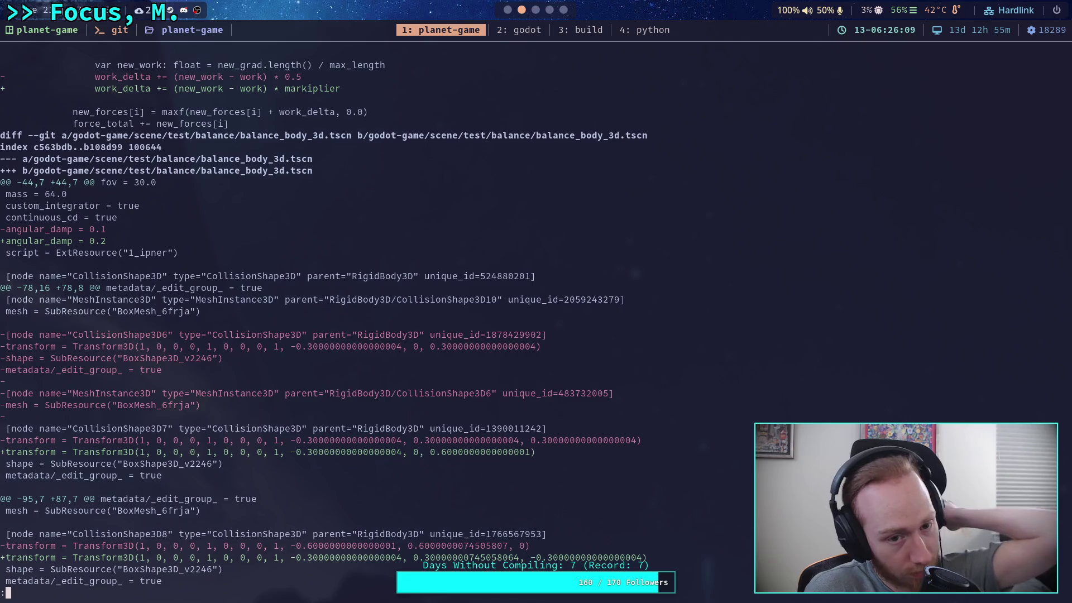
scroll(324, 317, down, 13)
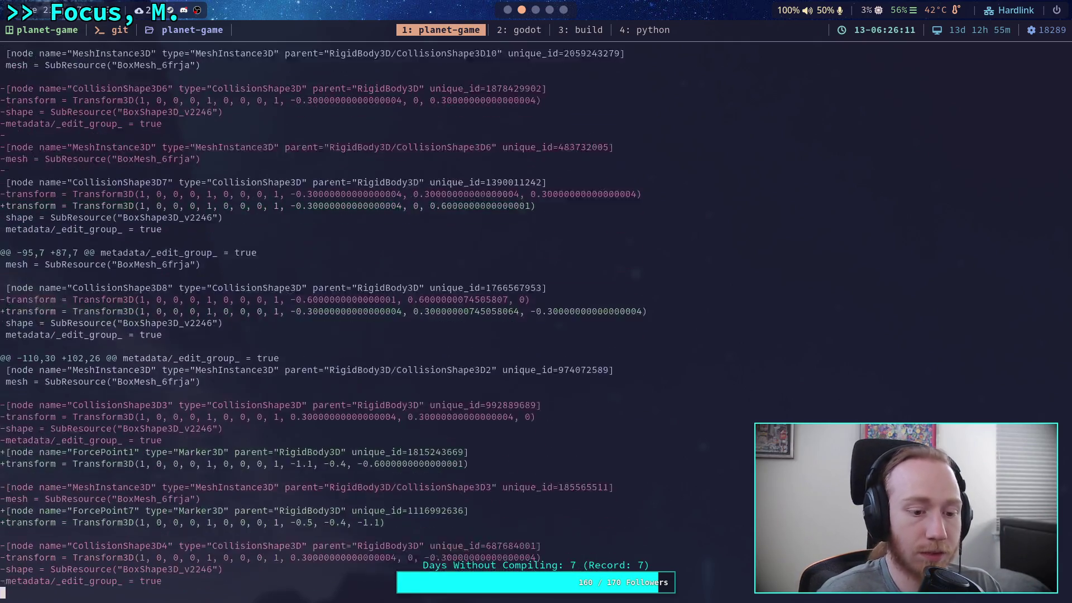
scroll(321, 324, down, 3)
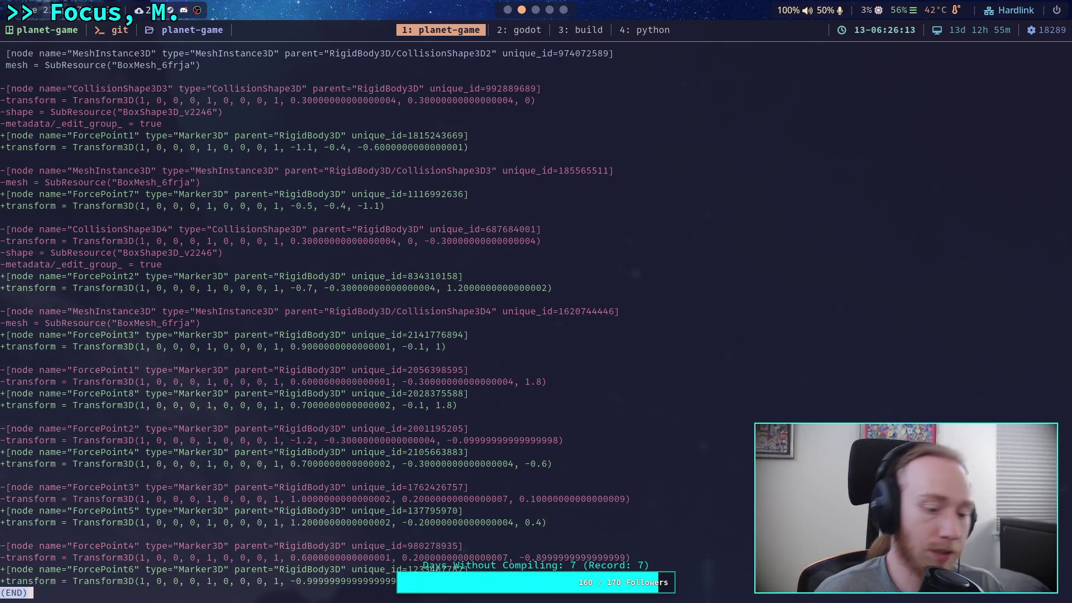
Quit the diff and check git status again.
text(qgit )
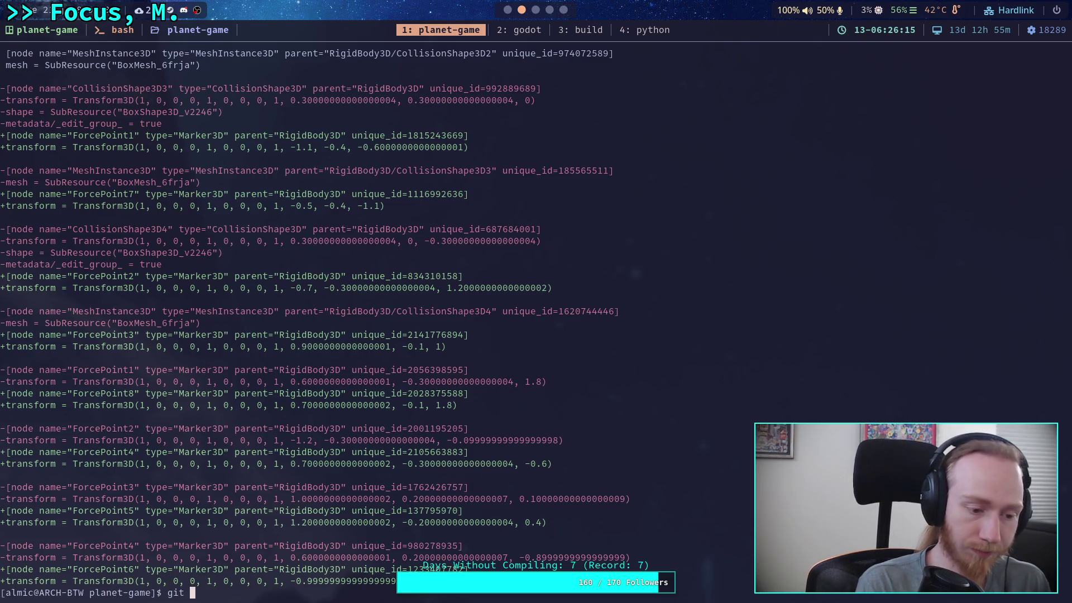
text(commit)
key(BackSpace)
key(BackSpace)
key(BackSpace)
text(status)
key(Return)
Start a git commit with the summary 'Fix extreme corrections with many points'.
text(git commit)
key(Return)
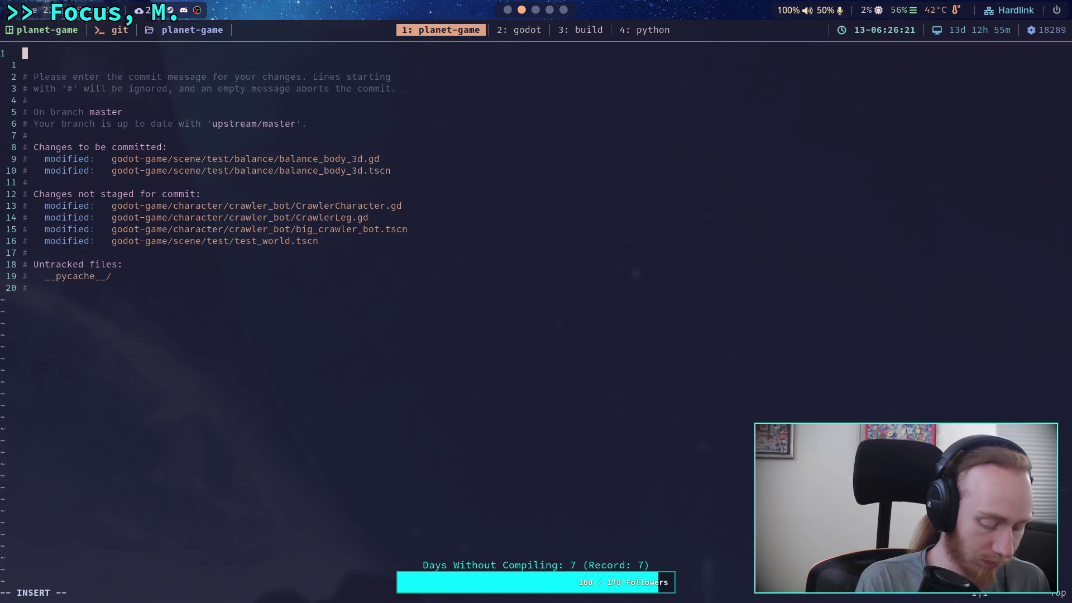
text(Fix ext)
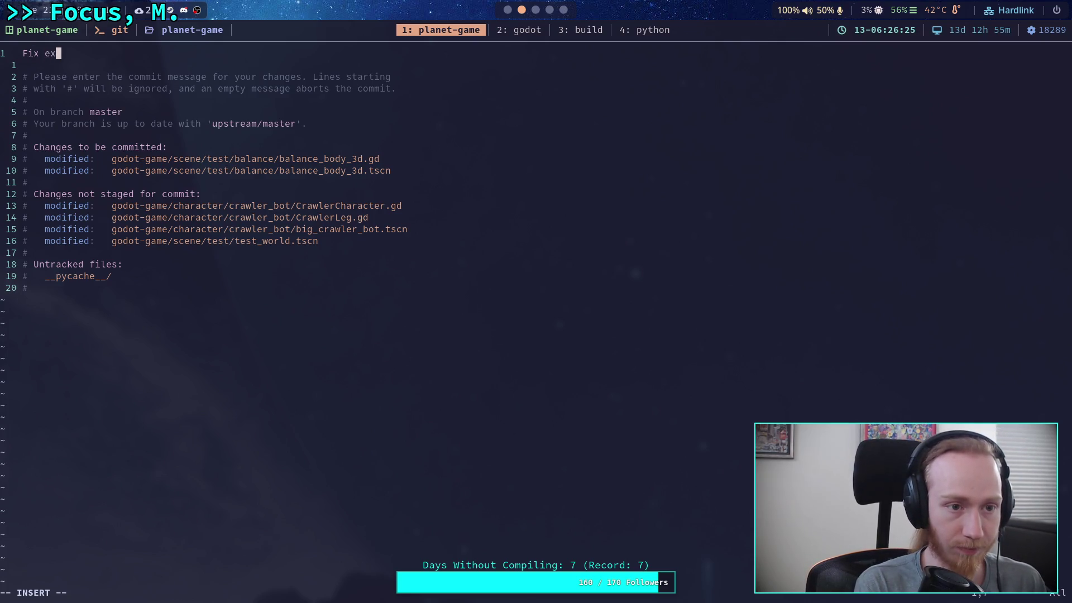
text(reme corrections )
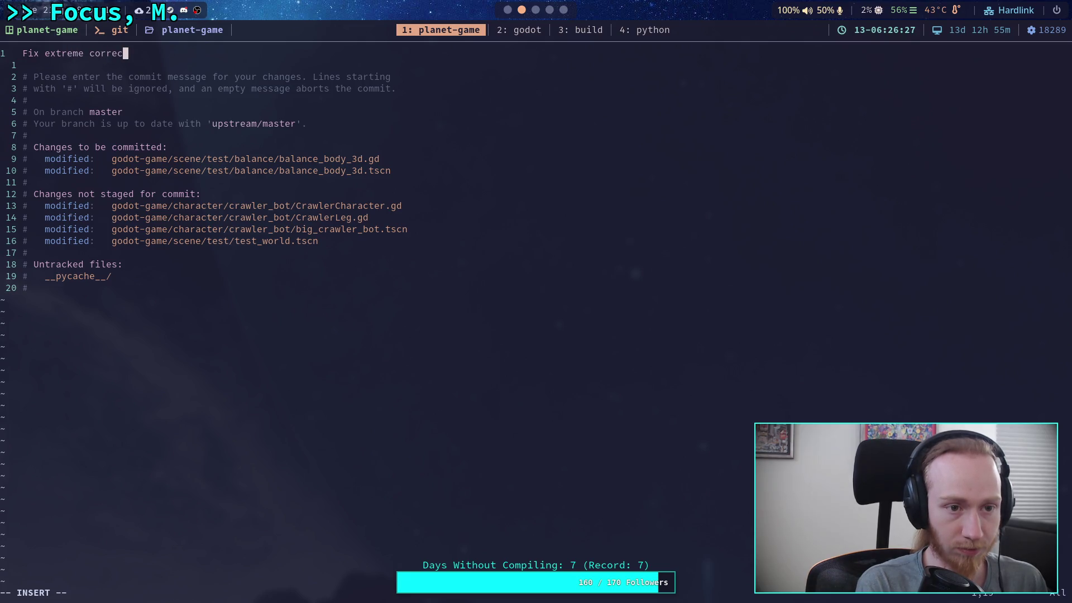
text(with mon)
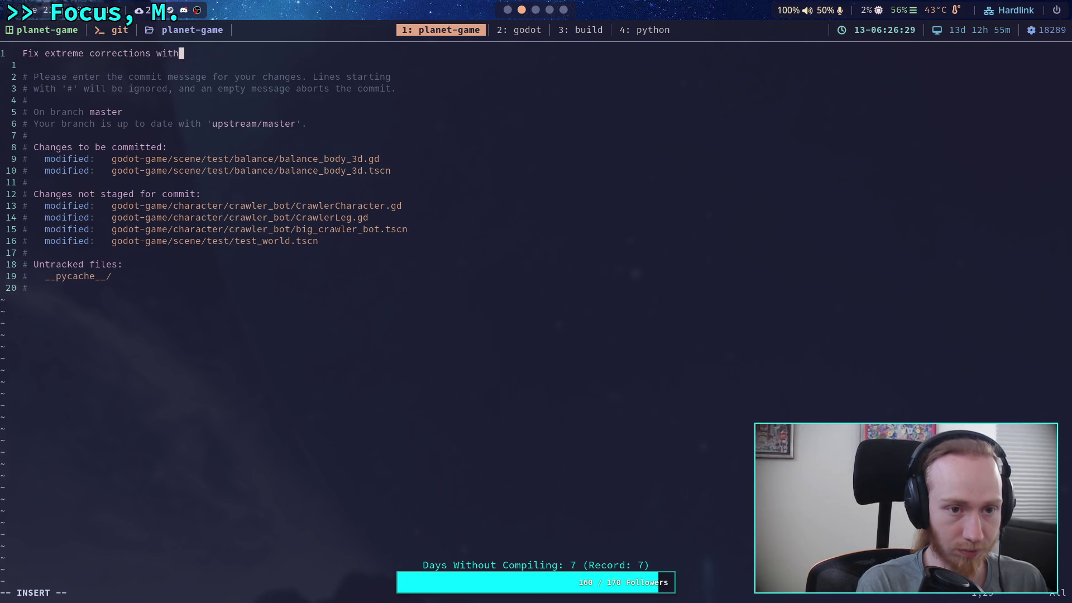
key(BackSpace)
key(BackSpace)
text(any points)
key(Return)
key(Return)
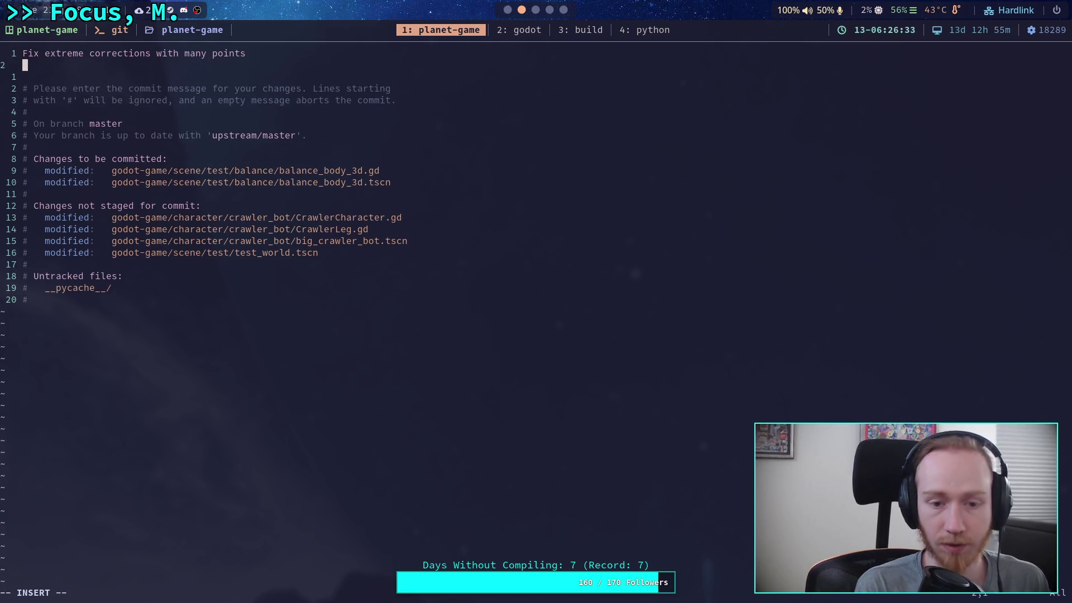
Add detail lines about using the old 2.0/x multiplier trick so applying changes works.
text(-)
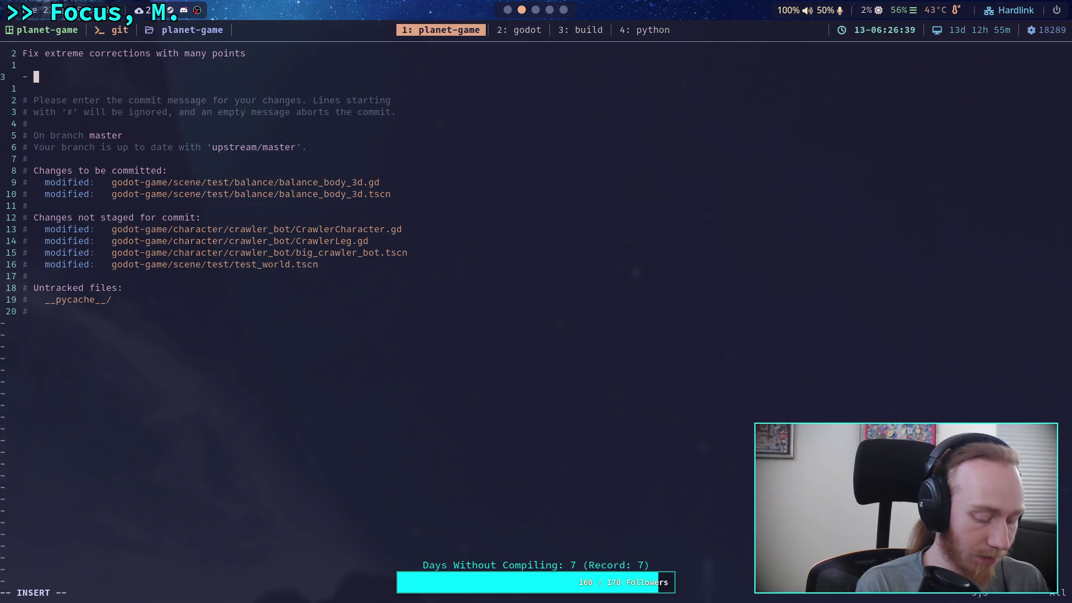
text(Us)
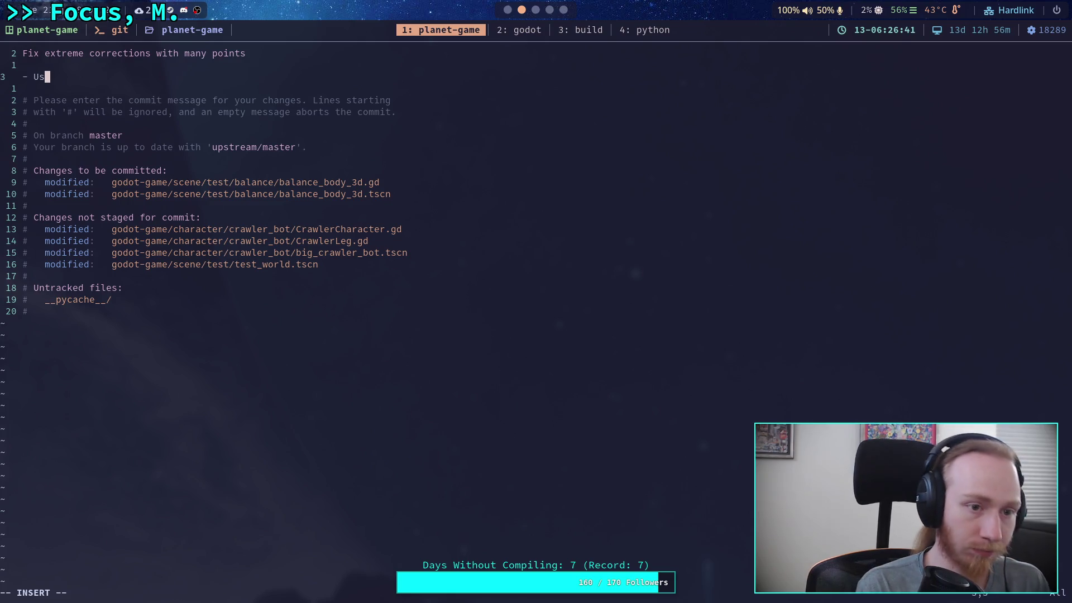
text(ing old multiplier trick on)
key(BackSpace)
text(f )
text(2.0 or)
key(BackSpace)
key(BackSpace)
key(BackSpace)
text(/x )
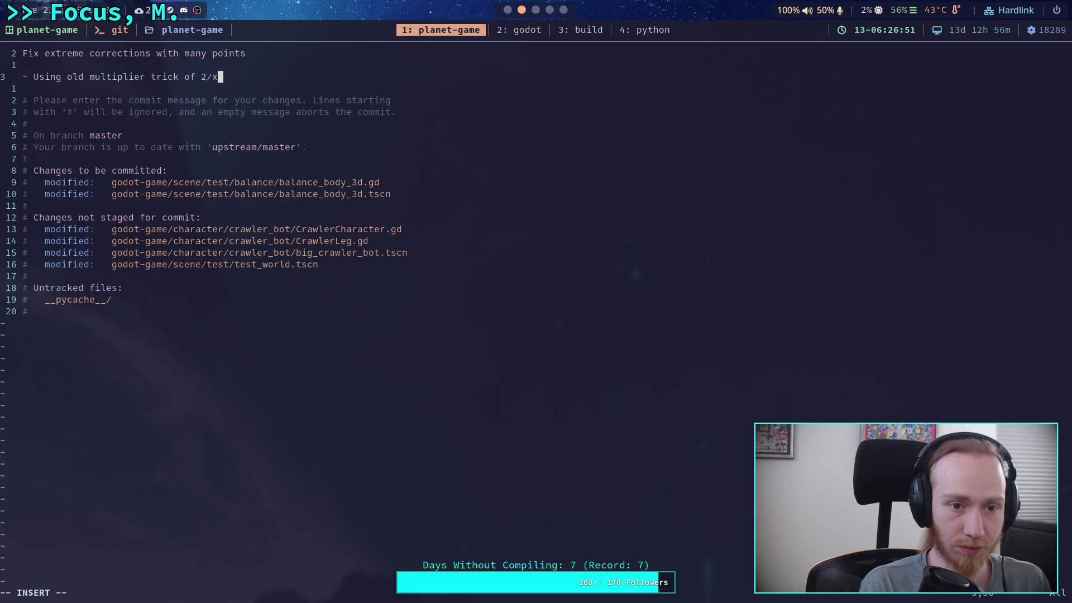
text(for )
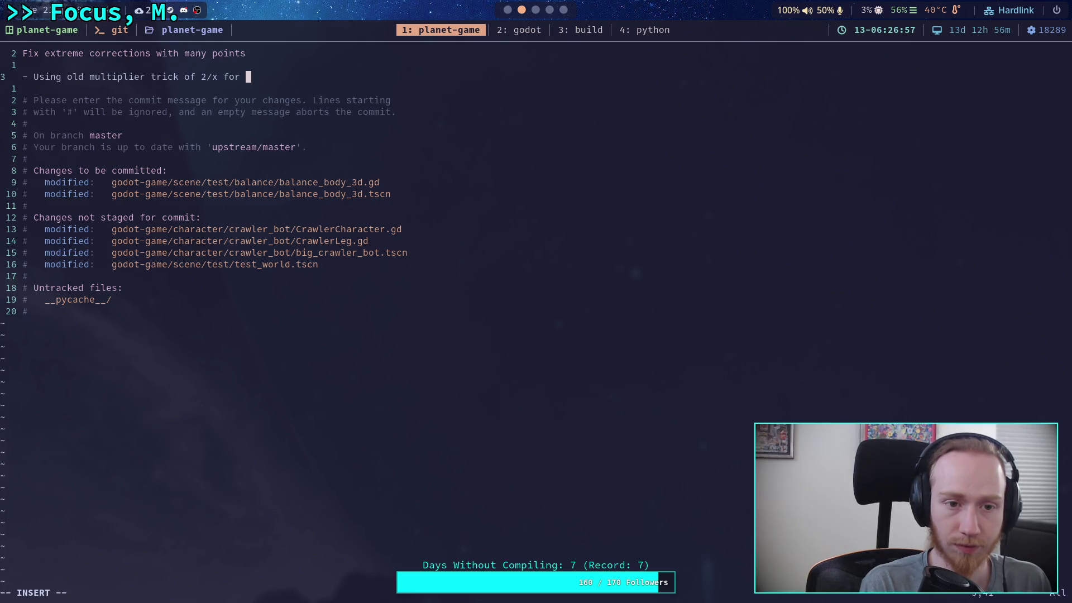
text(app)
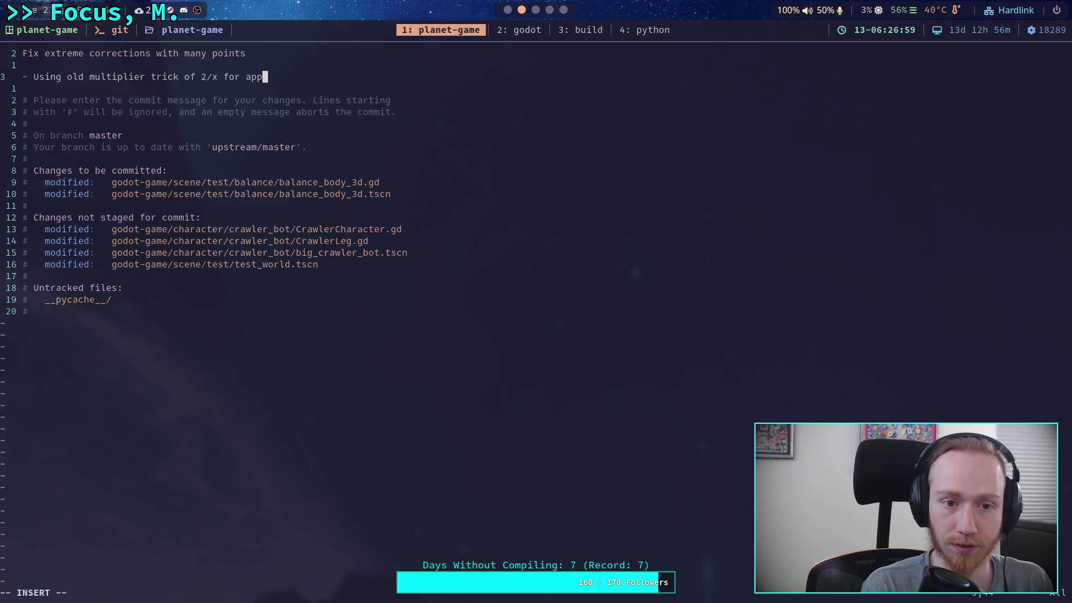
text(lying changed)
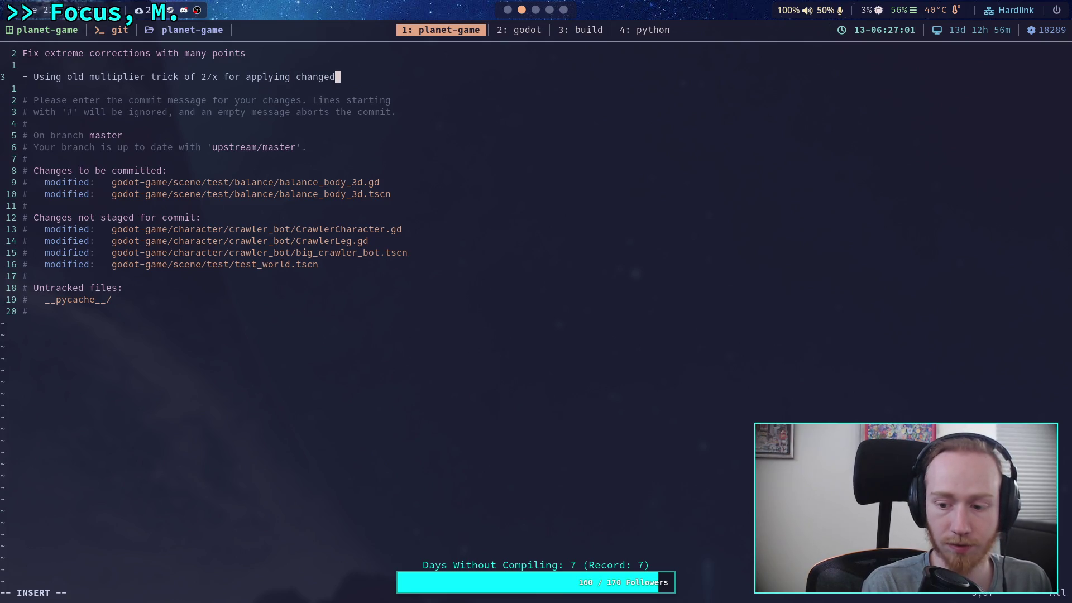
key(BackSpace)
text(s)
key(Return)
text(to)
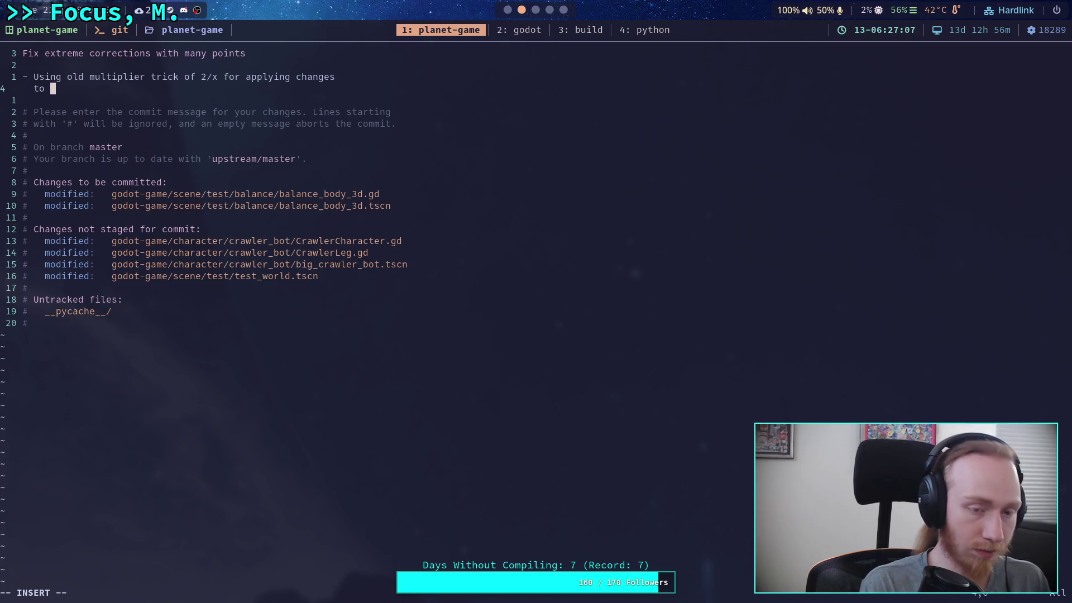
text(work )
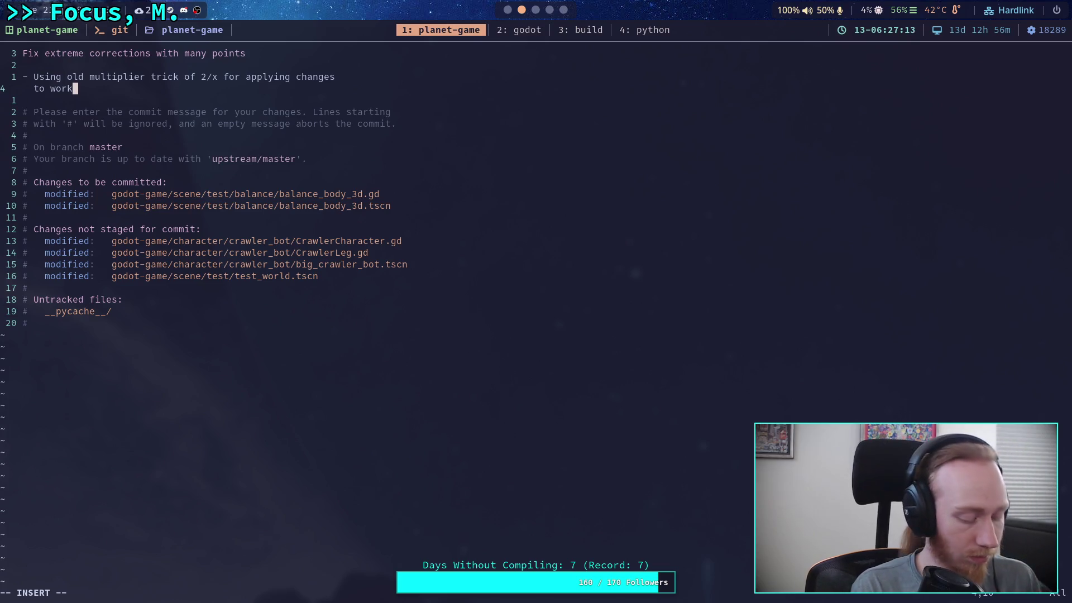
text(amou)
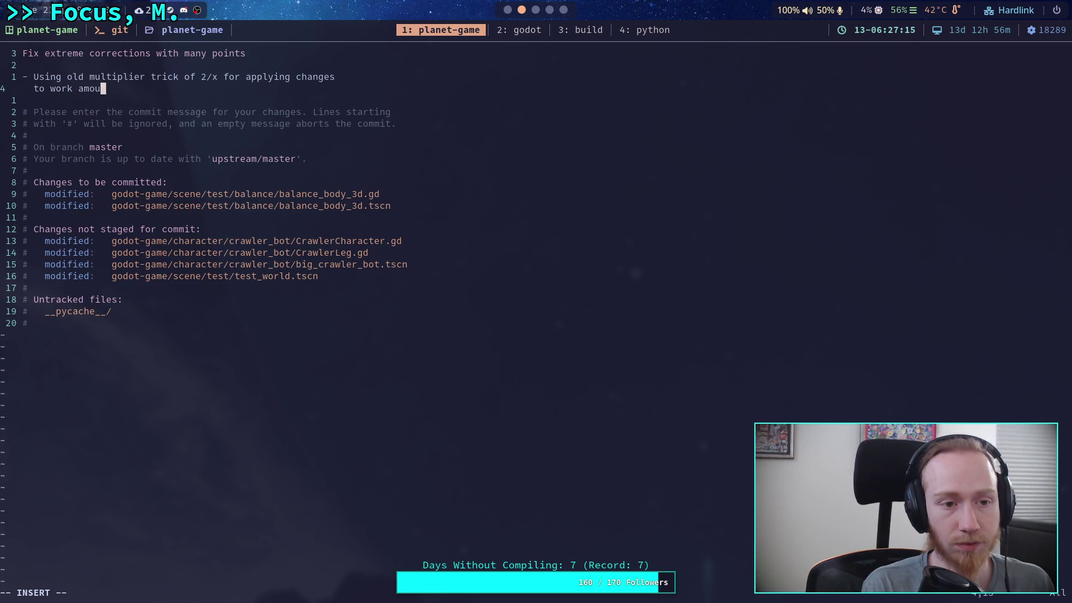
text(nts)
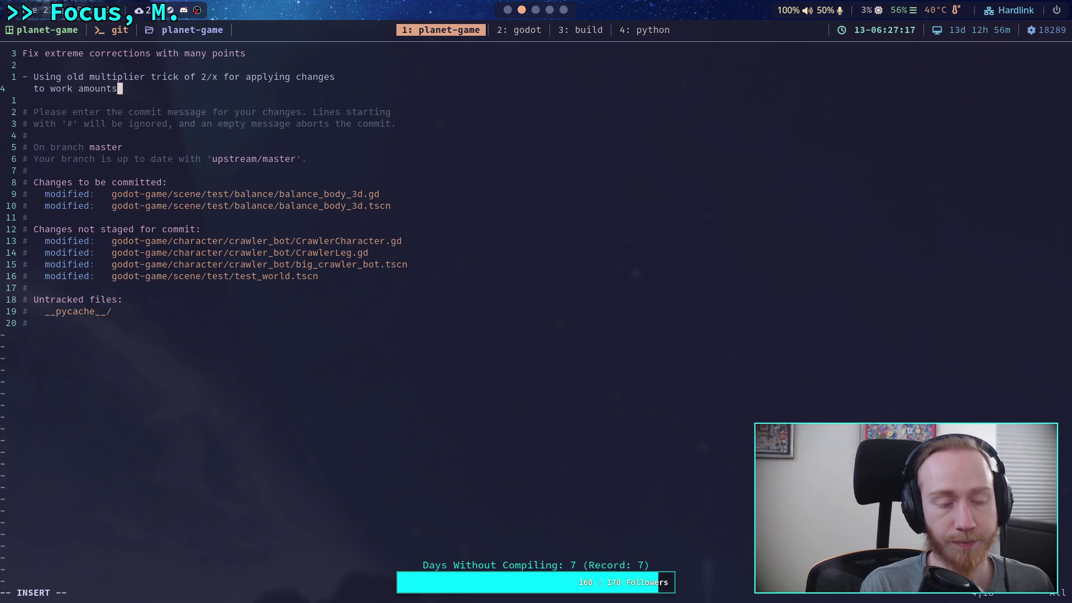
Save the message with :wq to commit, then git push to master.
key(Escape)
text(:wq)
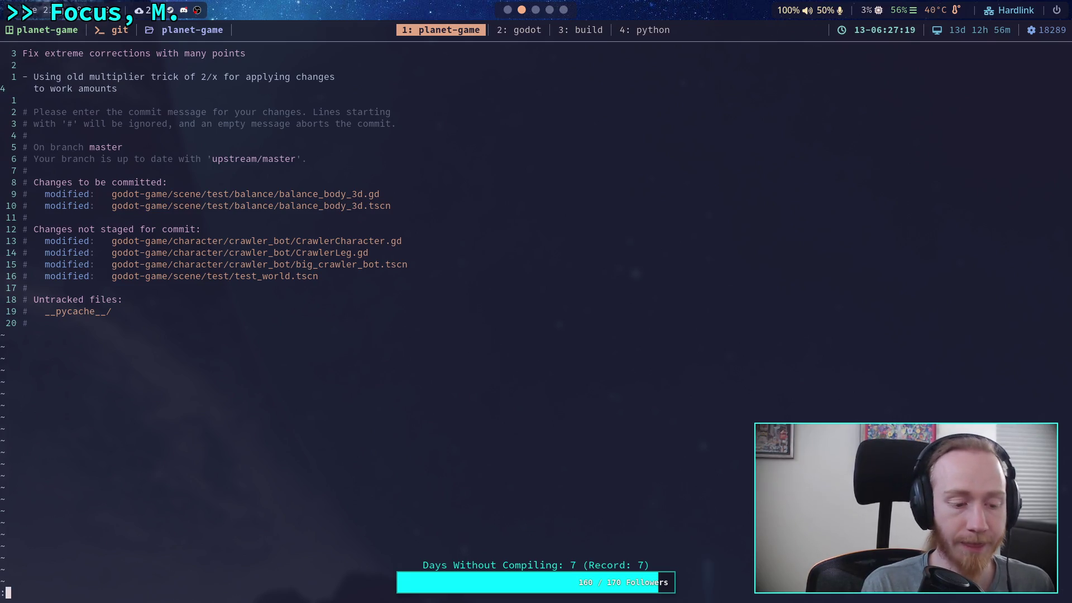
key(Return)
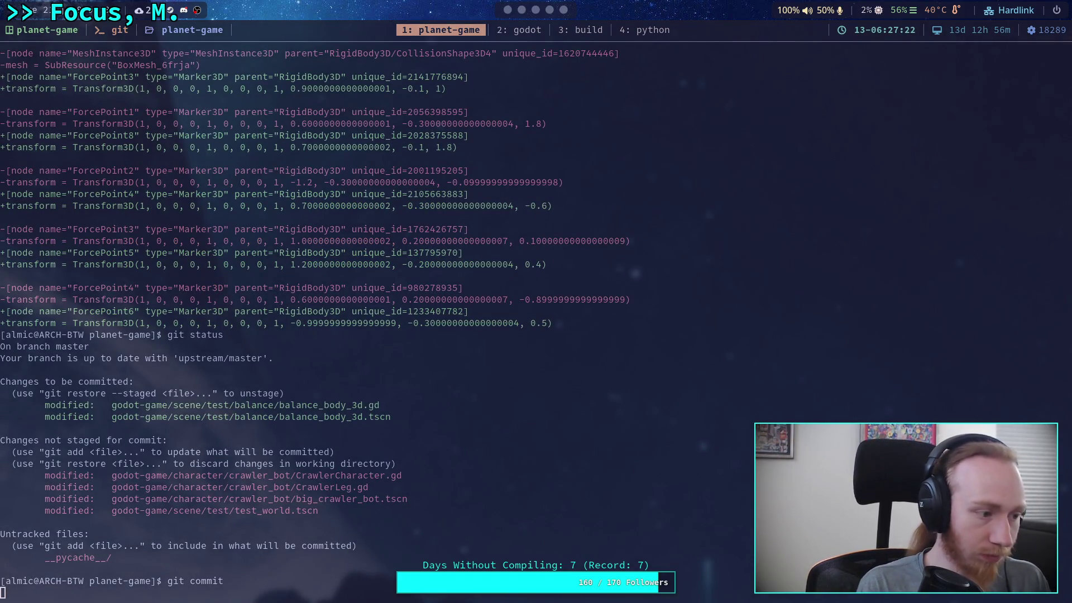
text(git push)
key(Return)
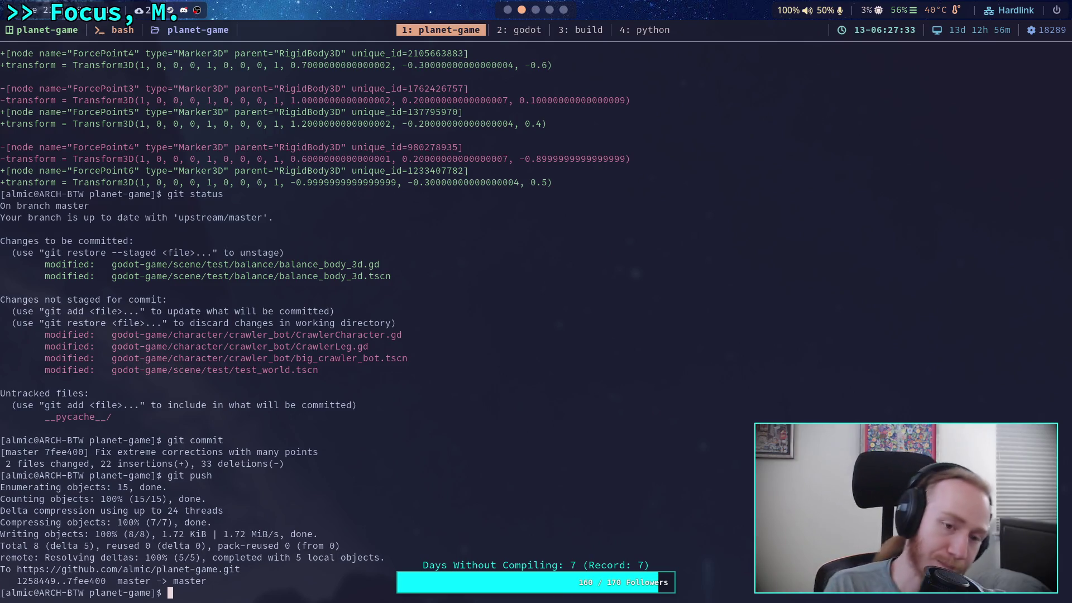
key(super+2)
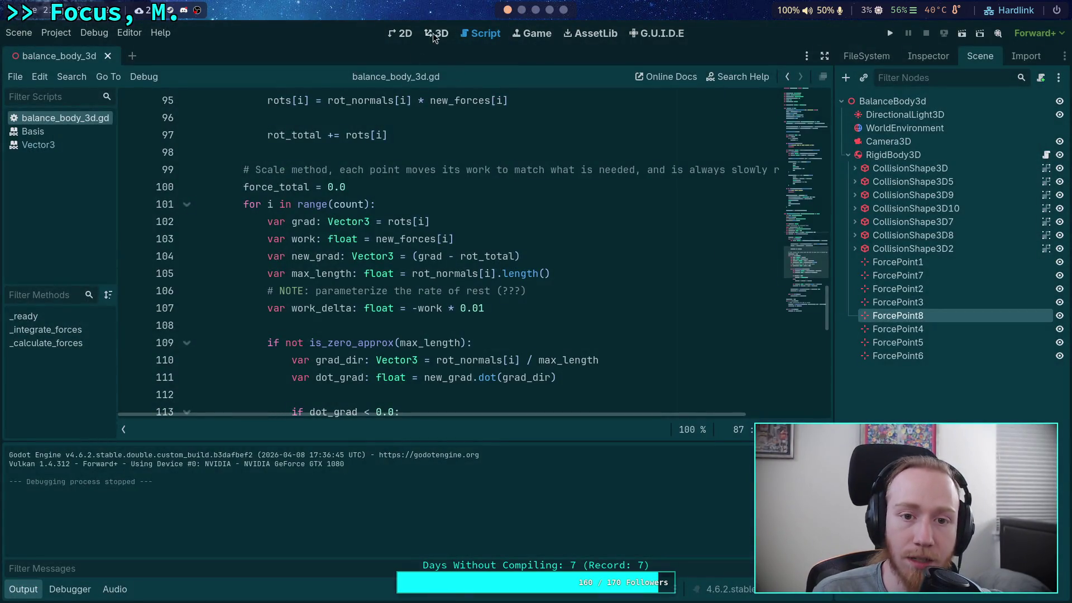
In the 3D view, lower the selected force point, save, test-run, then stop the scene.
click(435, 35)
mouse_move(452, 289)
mouse_down()
mouse_move(528, 218)
mouse_move(420, 272)
mouse_up()
drag(270, 207, 270, 230)
key(ctrl+s)
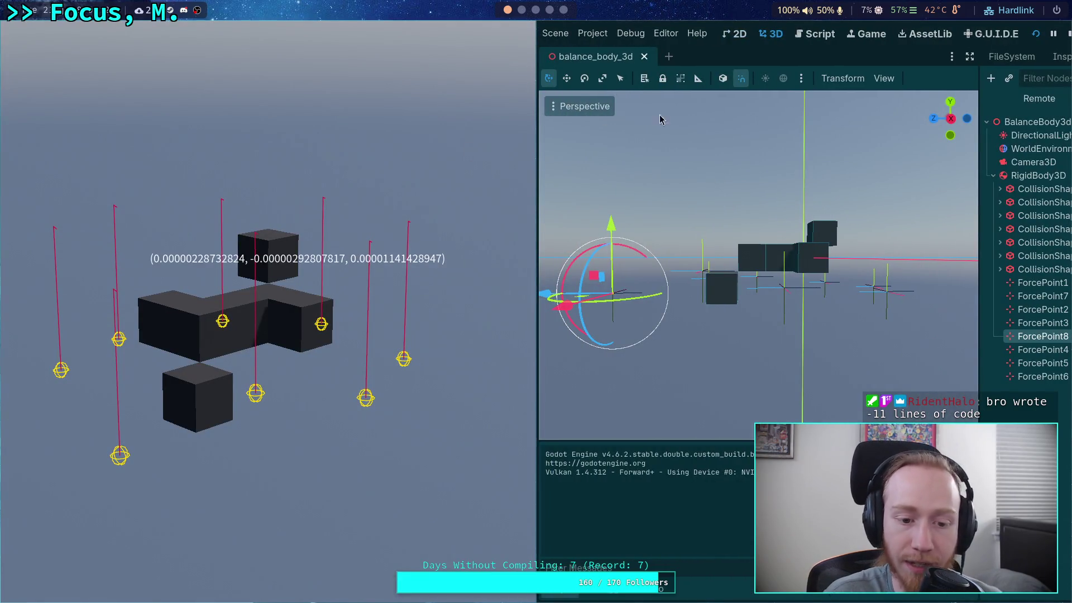
click(1065, 36)
Nudge ForcePoint3 sideways, raise ForcePoint8 slightly, and run the balance scene again.
mouse_move(383, 335)
mouse_down()
mouse_move(517, 310)
mouse_move(517, 293)
mouse_move(486, 263)
mouse_up()
click(474, 274)
drag(548, 237, 646, 241)
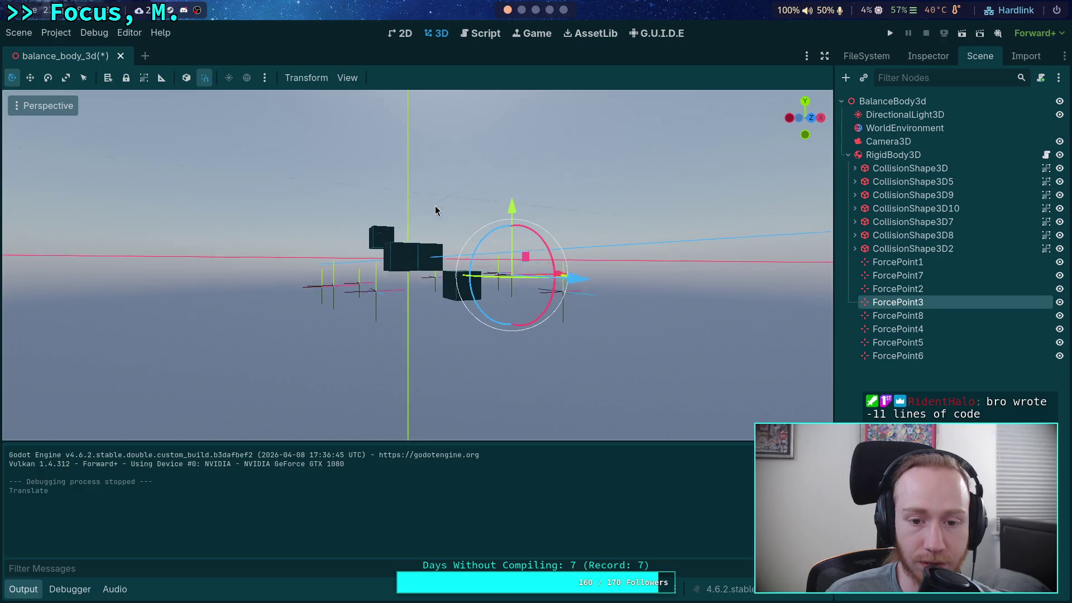
drag(436, 206, 381, 206)
drag(527, 194, 364, 197)
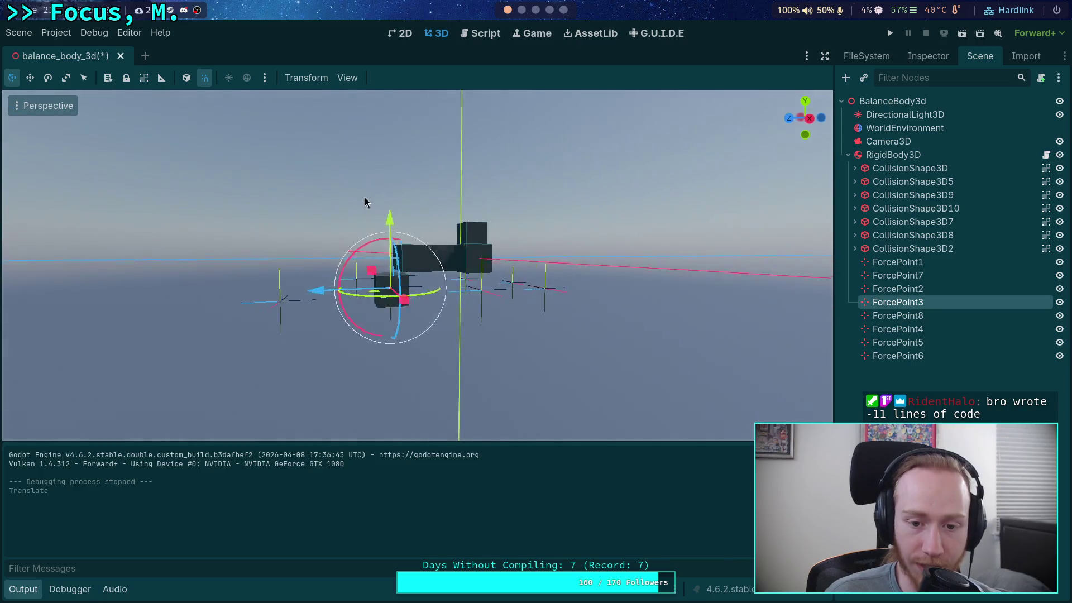
click(260, 302)
drag(280, 235, 273, 214)
drag(335, 224, 729, 231)
click(891, 33)
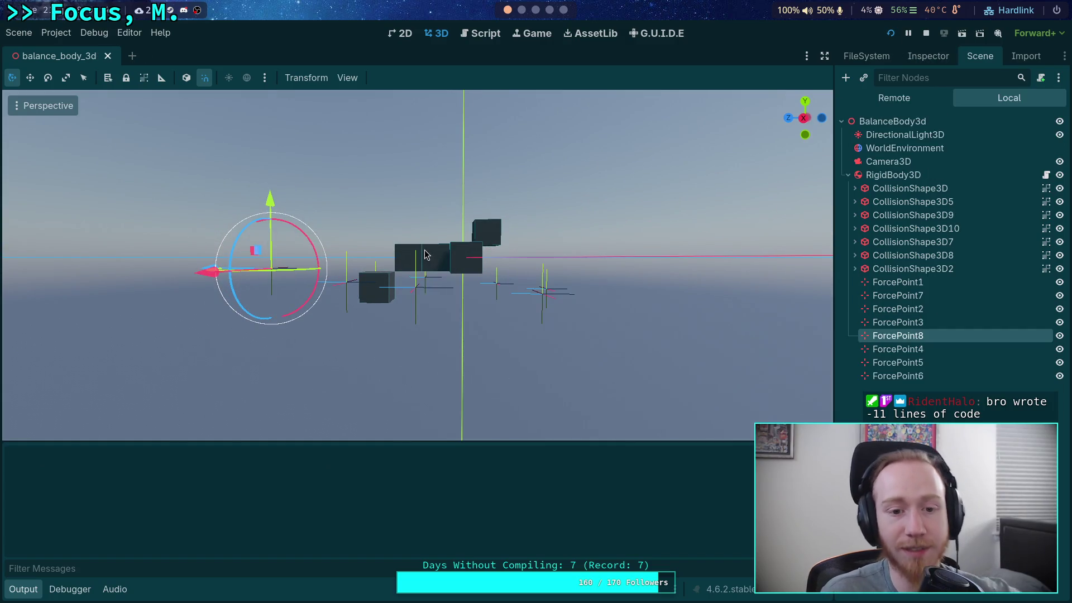